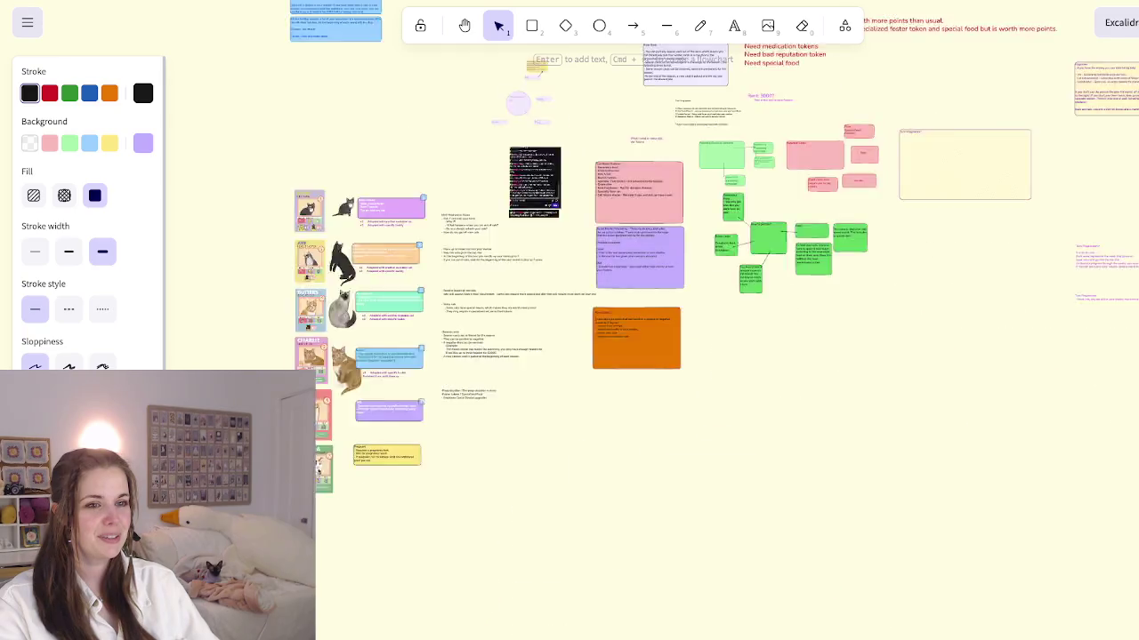
Step: Scroll off the board to empty canvas until 'Scroll back to content' appears
scroll(569, 321, right, 4)
scroll(569, 320, up, 2)
scroll(569, 320, left, 6)
scroll(570, 321, up, 2)
scroll(570, 320, left, 5)
scroll(569, 321, left, 5)
scroll(569, 320, up, 3)
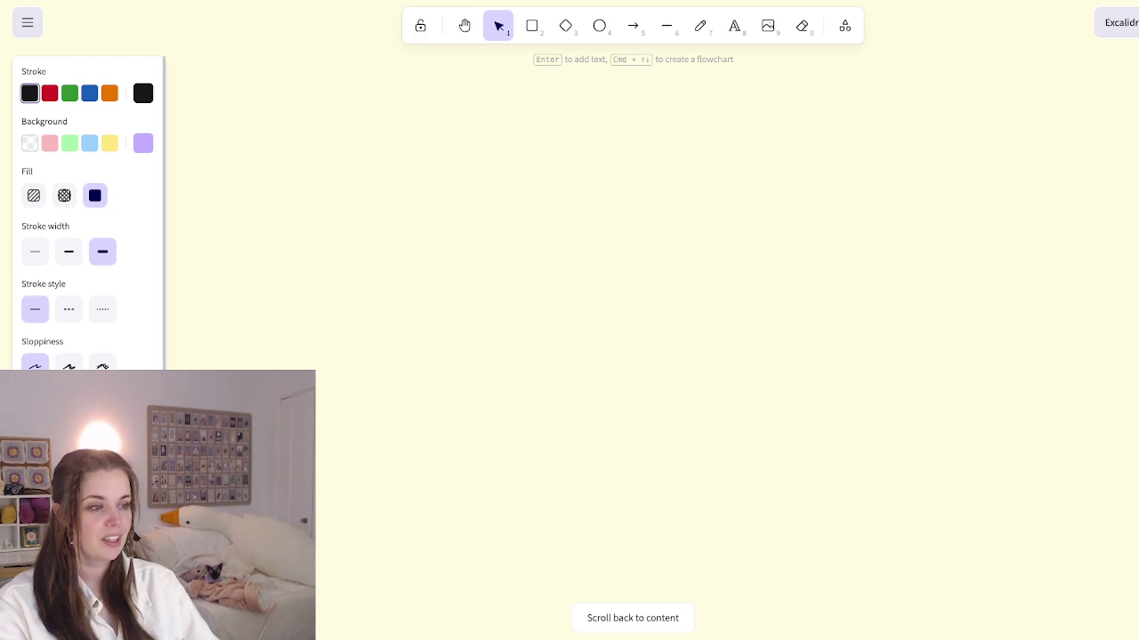
Step: Return to the board content and shift the purple card left and down, slightly smaller
click(632, 617)
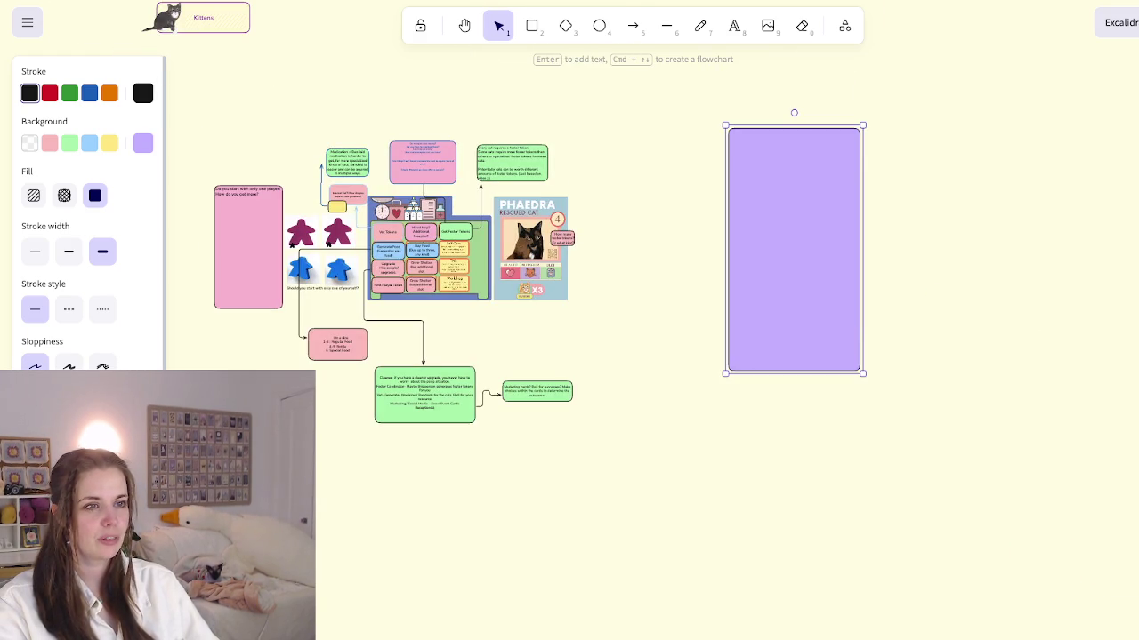
key(ctrl+z)
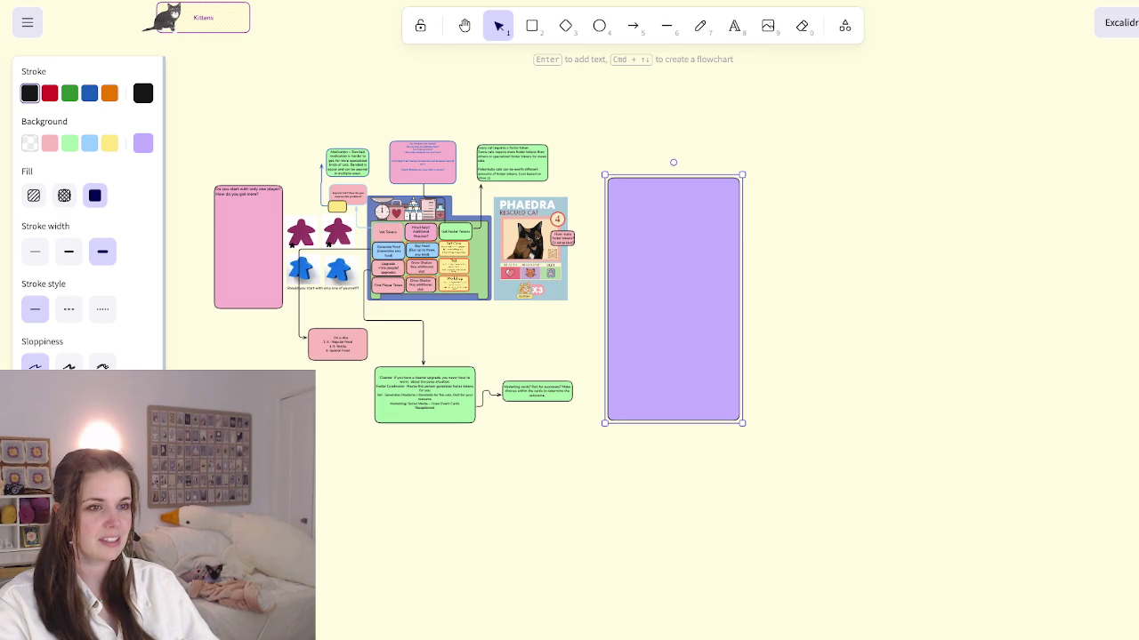
key(ctrl+z)
key(ctrl+z)
Step: Zoom in and start left-aligned text inside the purple card
scroll(600, 221, up, 5)
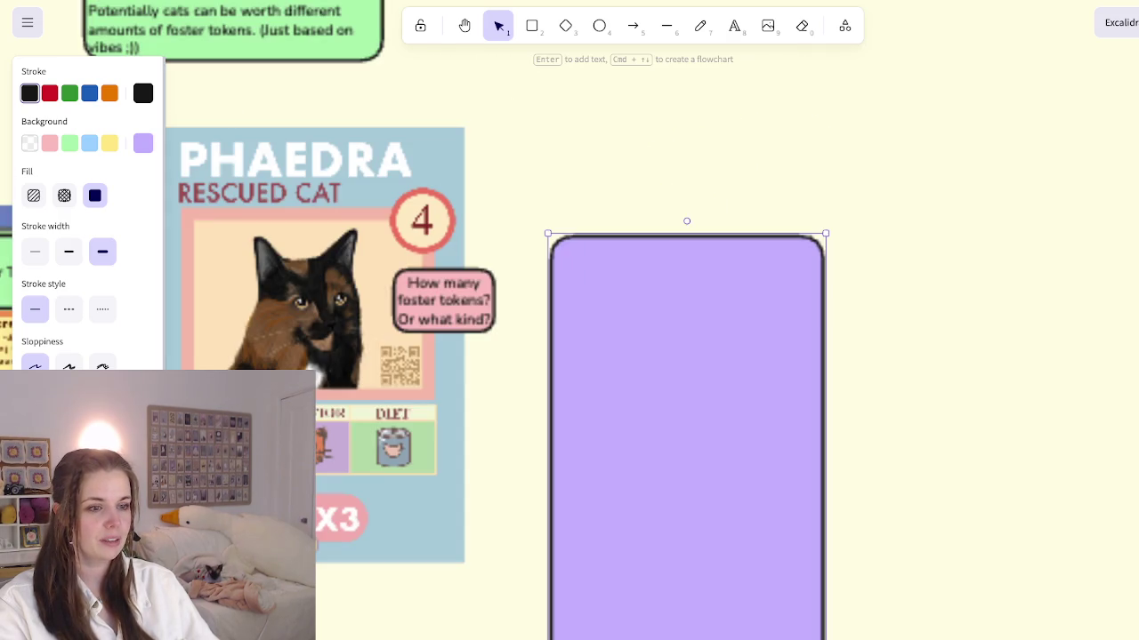
key(Return)
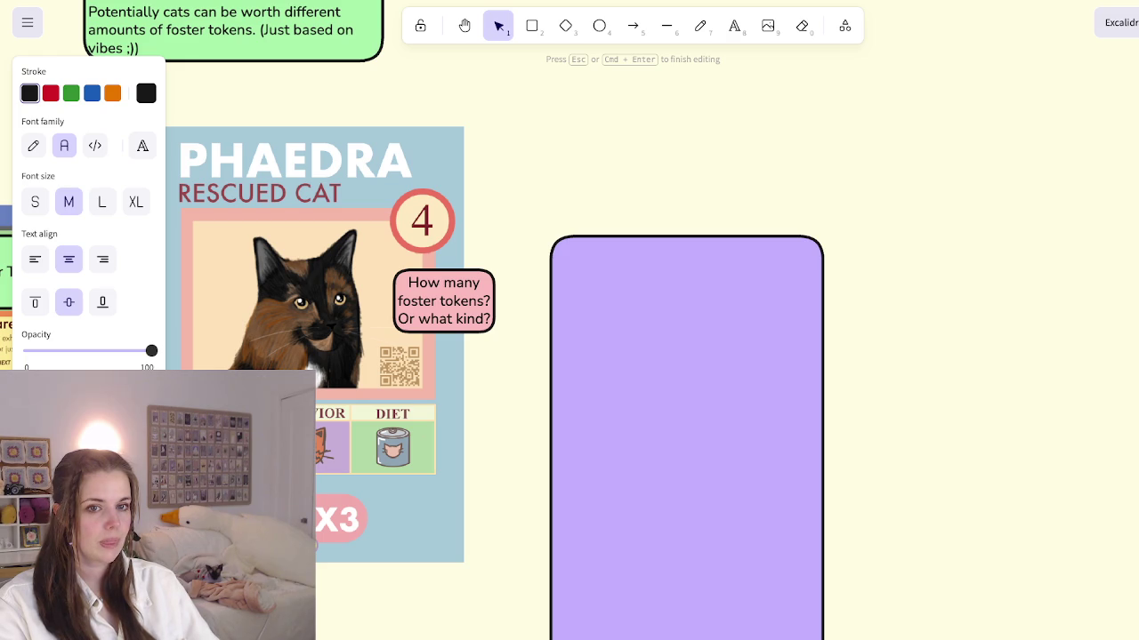
click(34, 259)
Step: Top-align the purple card's text and write the heading '-Trading with another rescue' with a new line
click(34, 302)
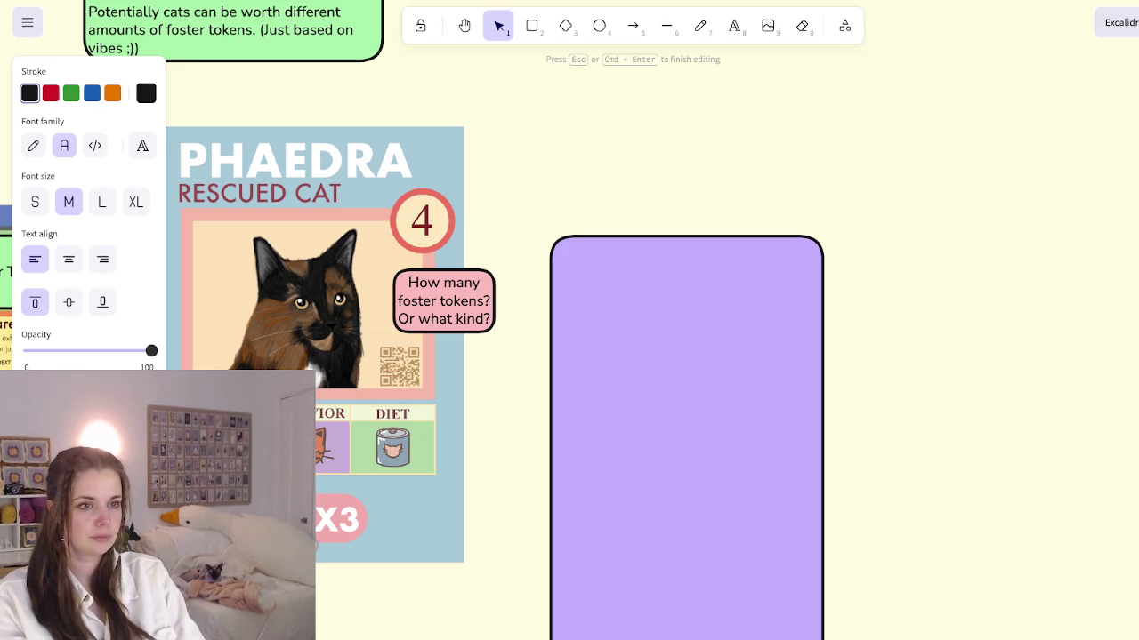
text(Trading with another rescue)
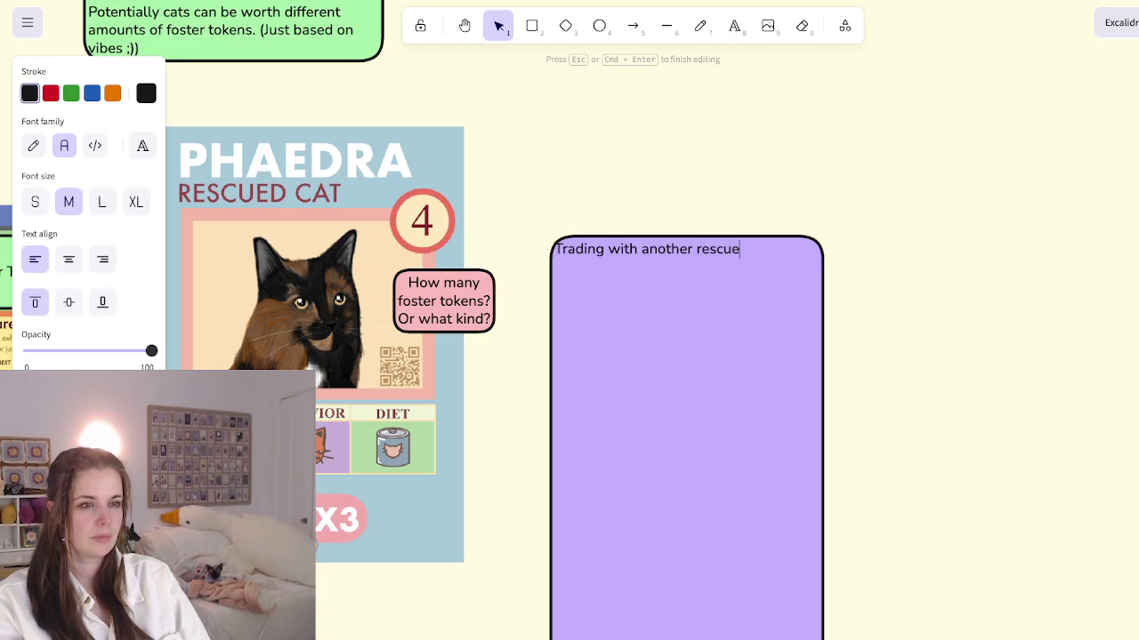
key(Home)
text(-)
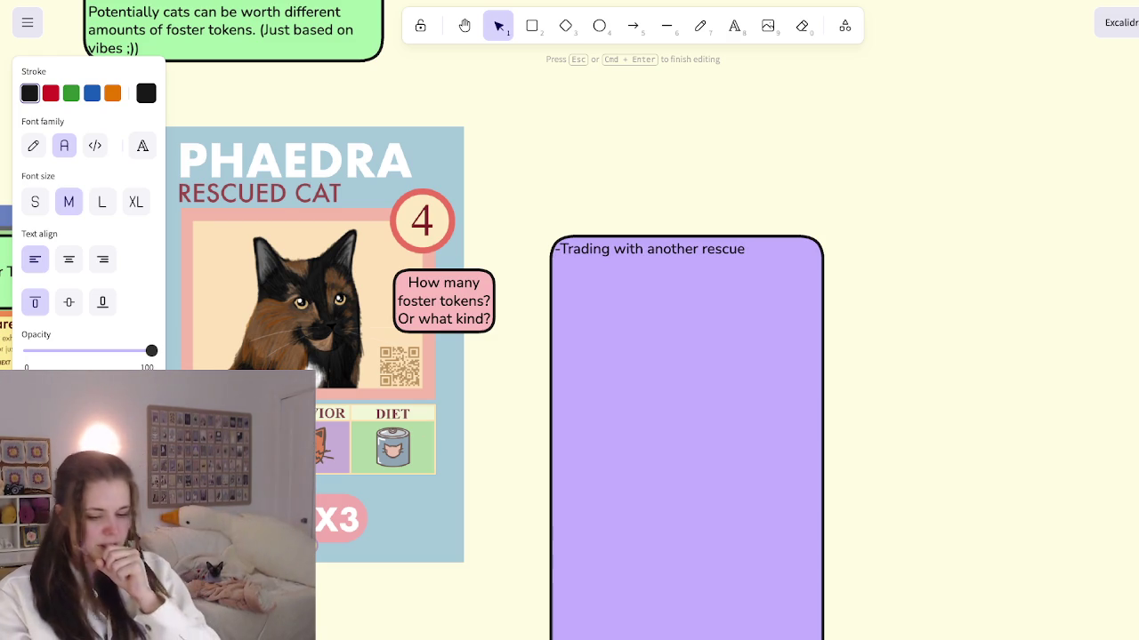
key(End)
key(Return)
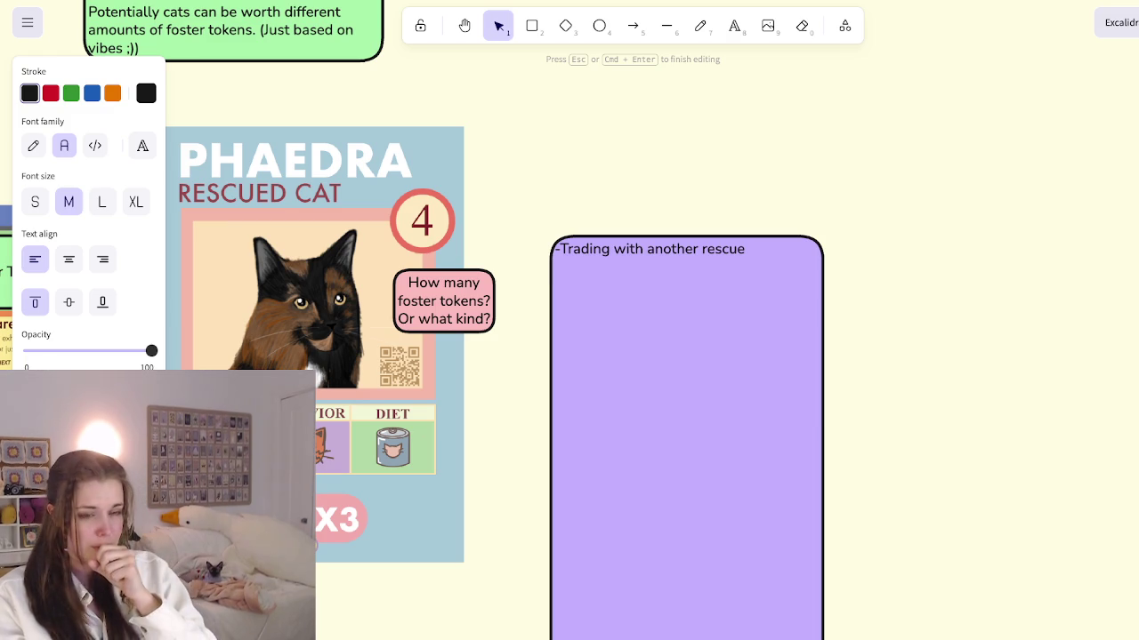
key(Escape)
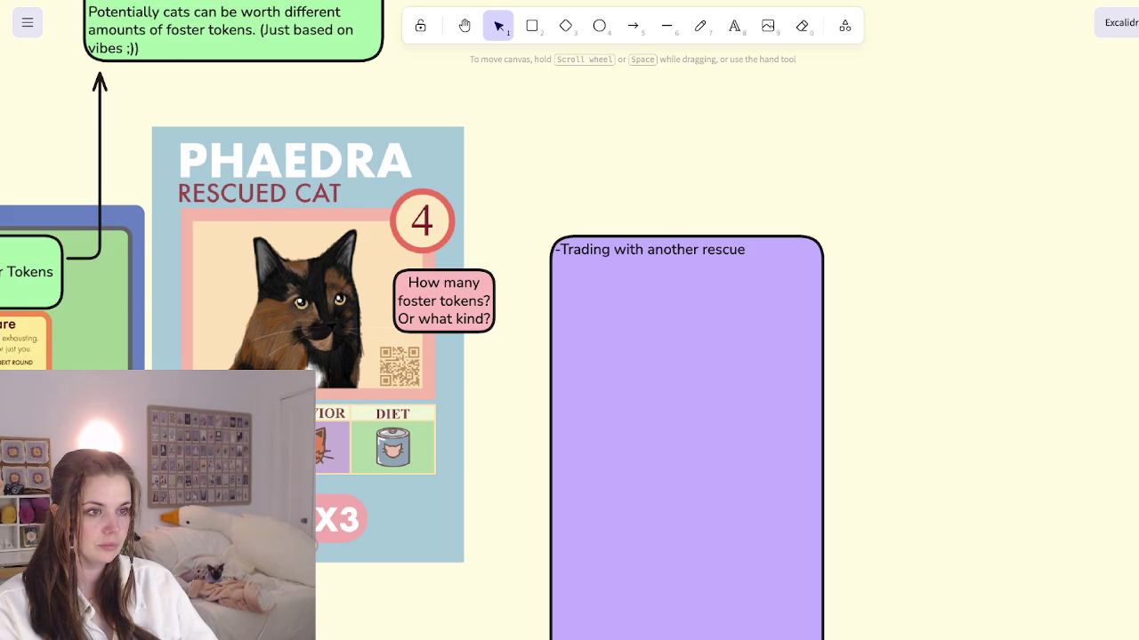
Step: Add a rule: you can take an action to trade with another rescue; players decide whether to display their cats
click(685, 400)
key(Return)
key(Escape)
key(Return)
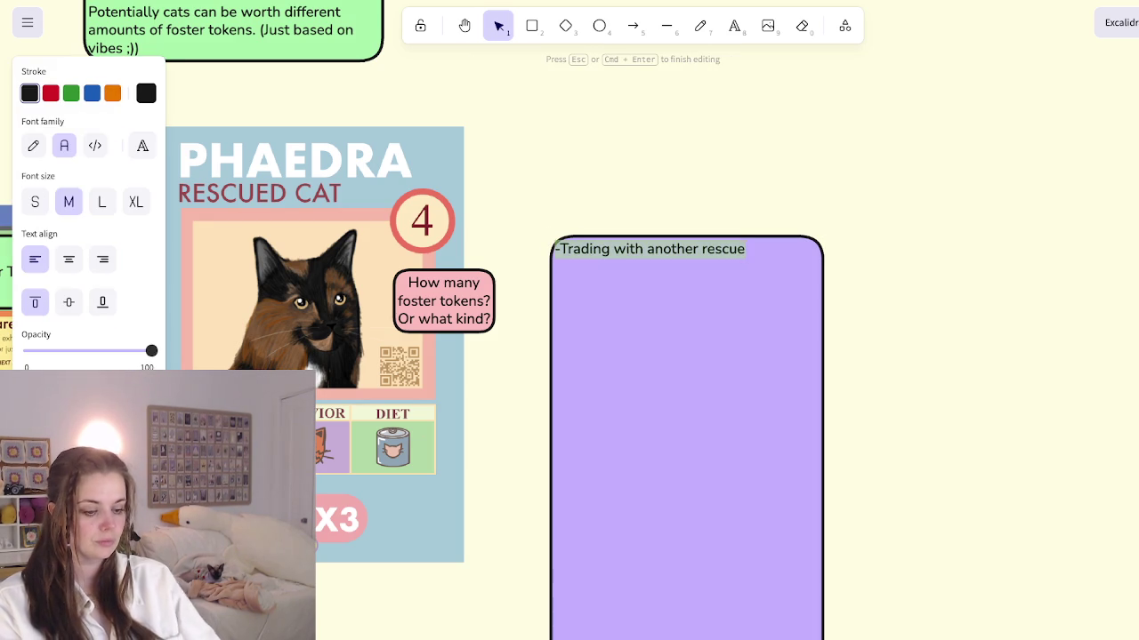
key(End)
key(Return)
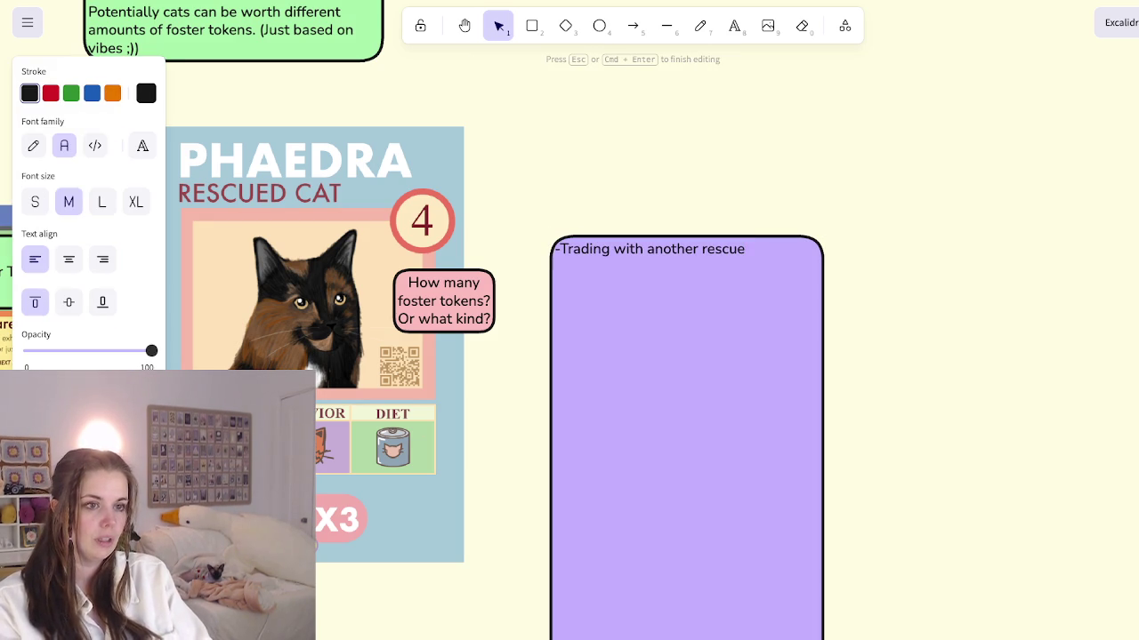
text(-)
key(BackSpace)
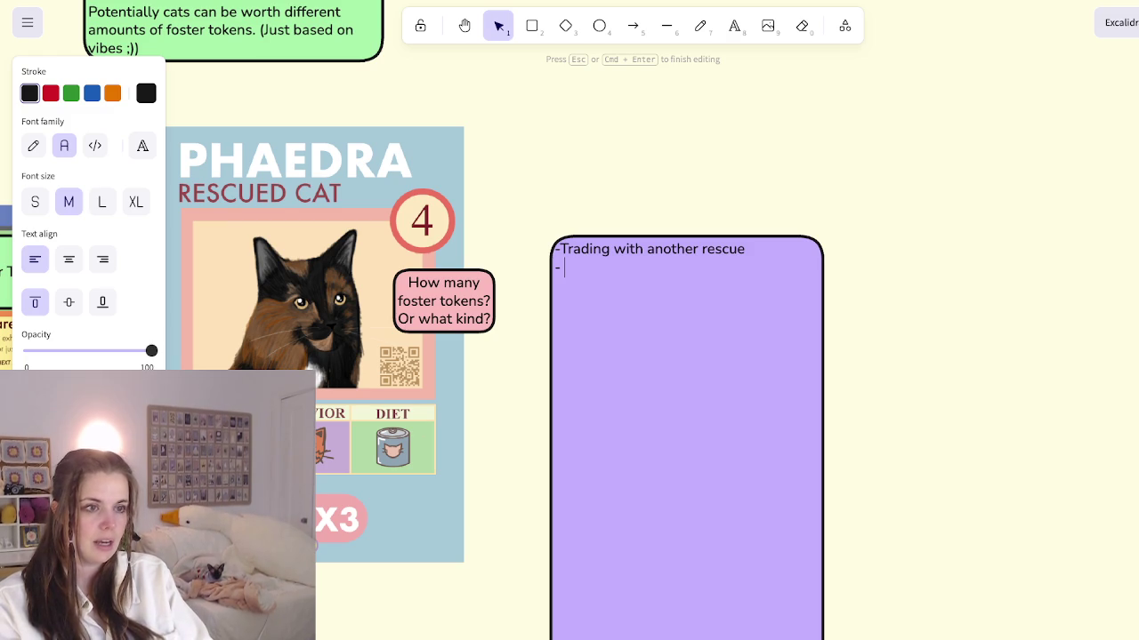
text(You can take an actio)
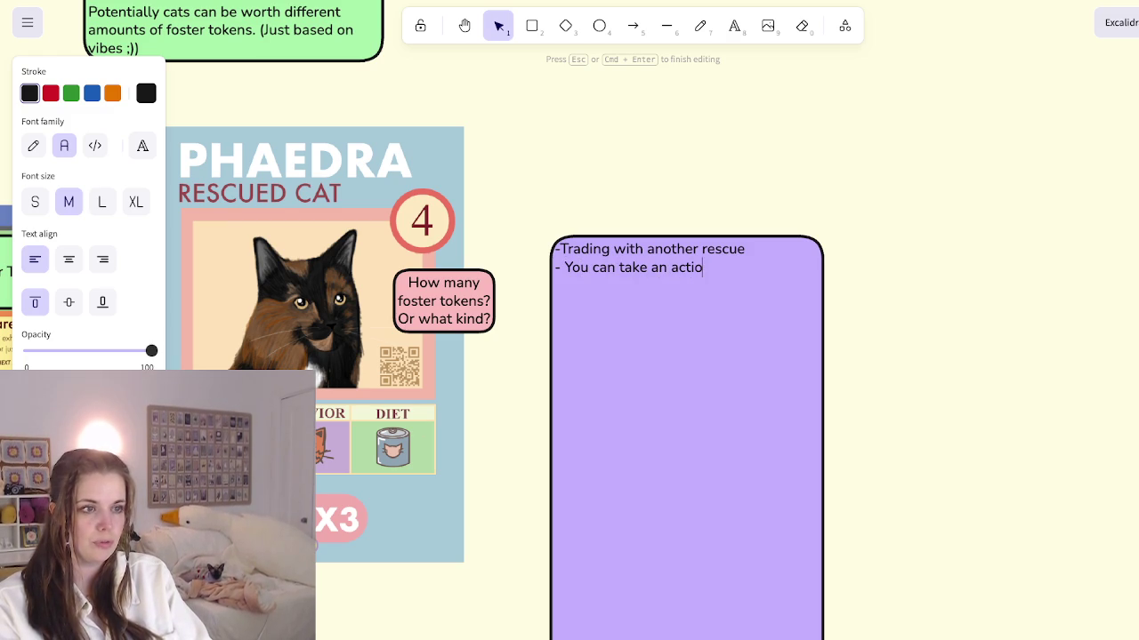
text(n to perform a trade with another rescue. It is up to players to decide if they want to display what cats they have va)
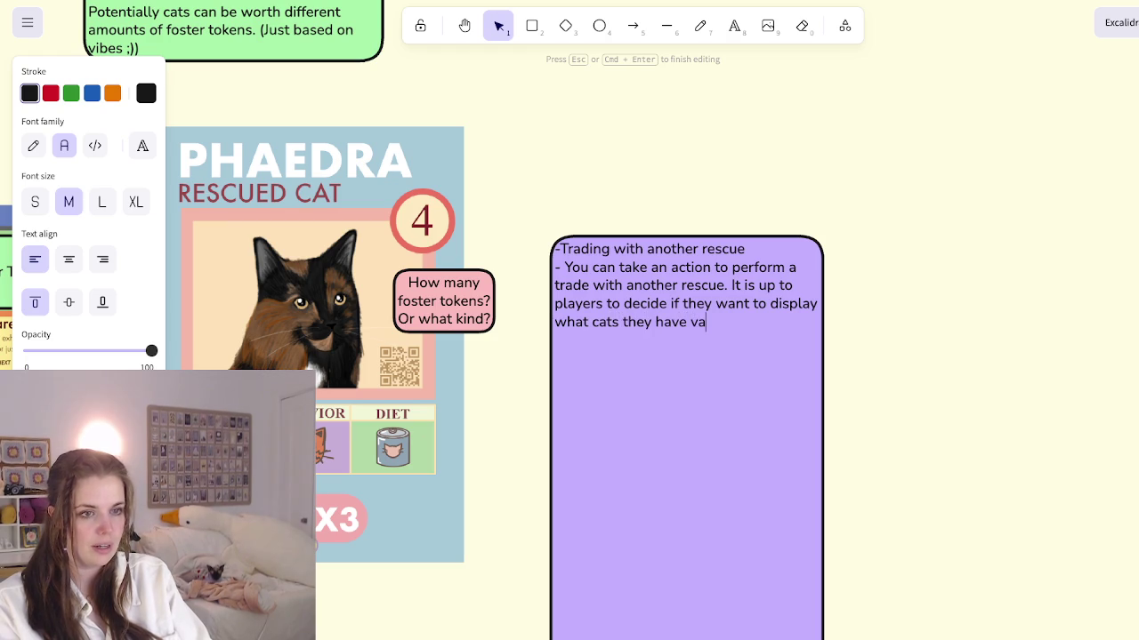
text(in )
text(heir hand.)
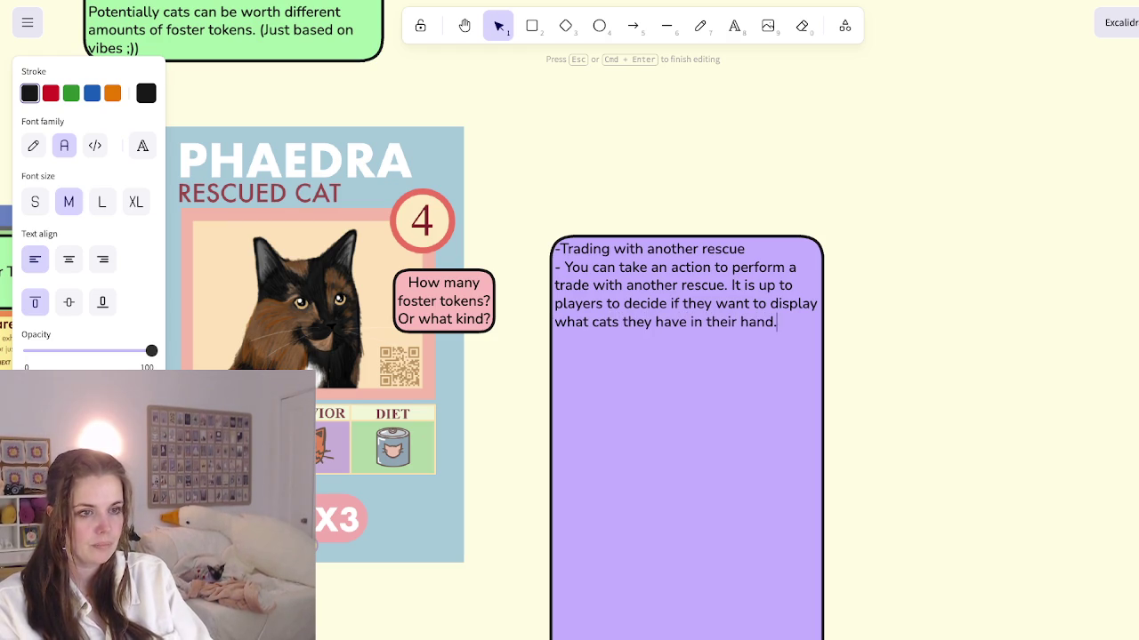
Step: Add the second bullet about taking this turn to petition a trade, ending 'if the other player accepts'
key(BackSpace)
text(f y)
key(BackSpace)
key(BackSpace)
text(you take this )
text(turn, )
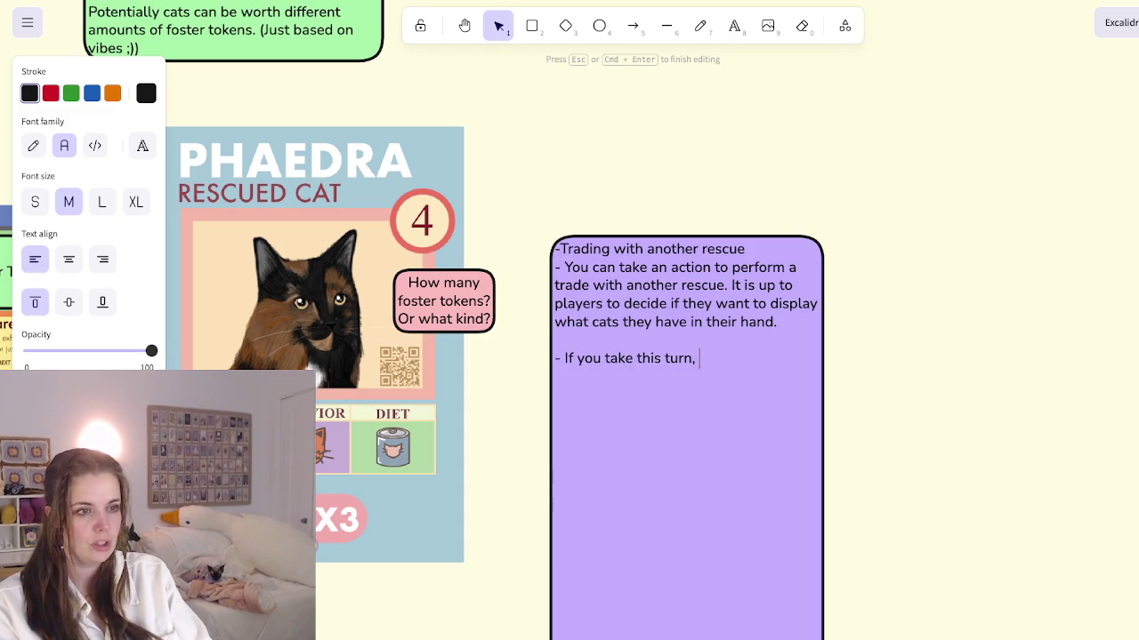
text(you can peti)
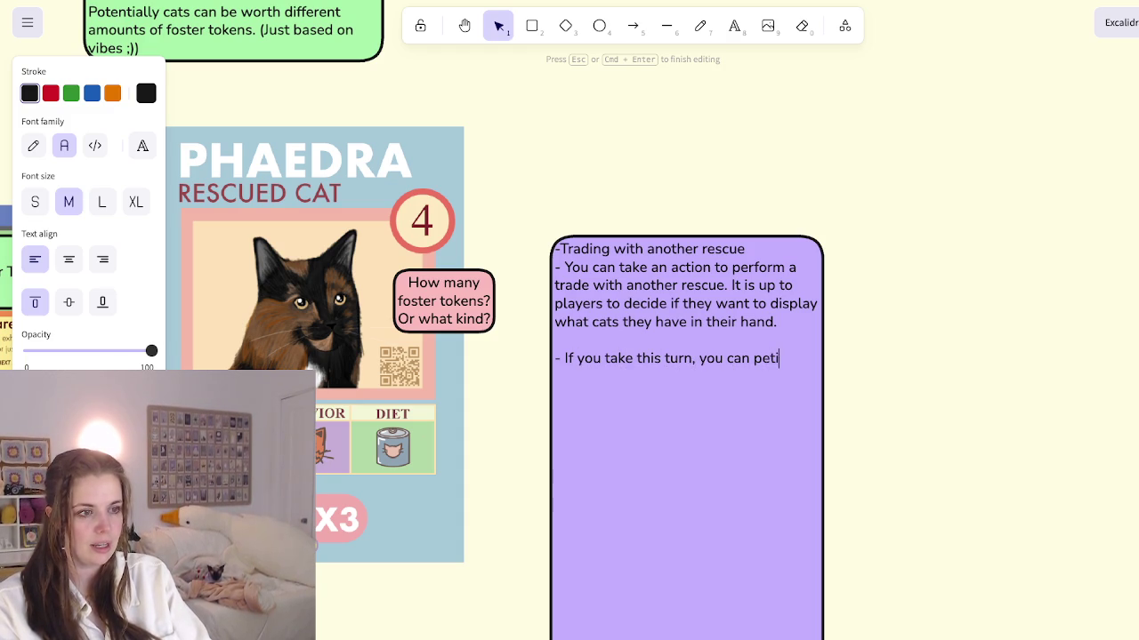
text( a trade. )
text( other palye)
key(BackSpace)
key(BackSpace)
key(BackSpace)
key(BackSpace)
text(layer accep)
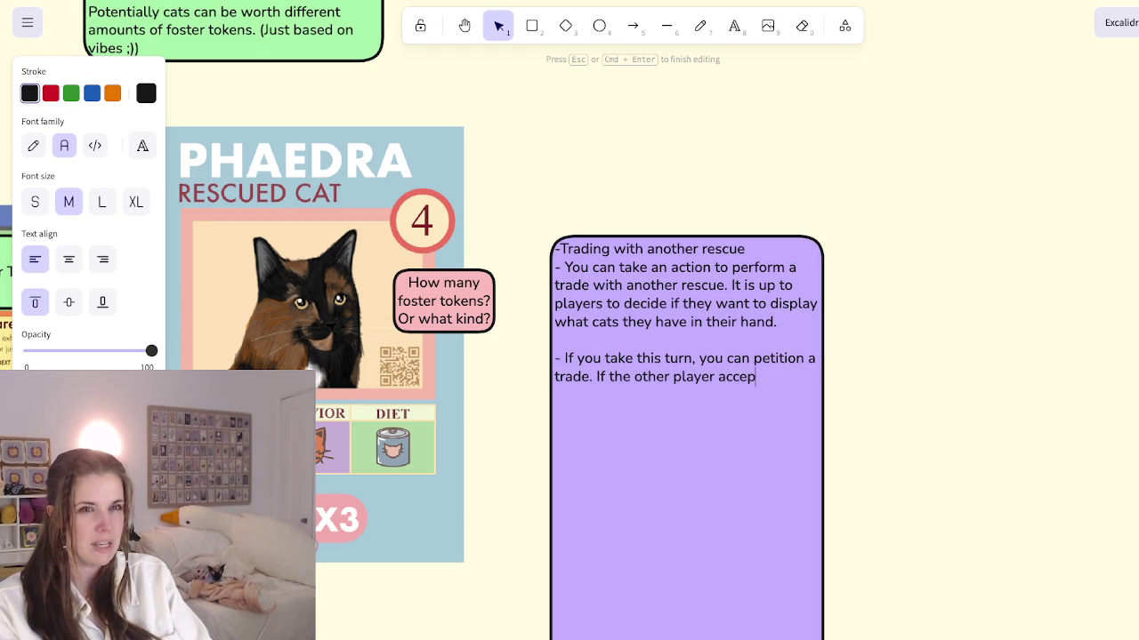
text(ts)
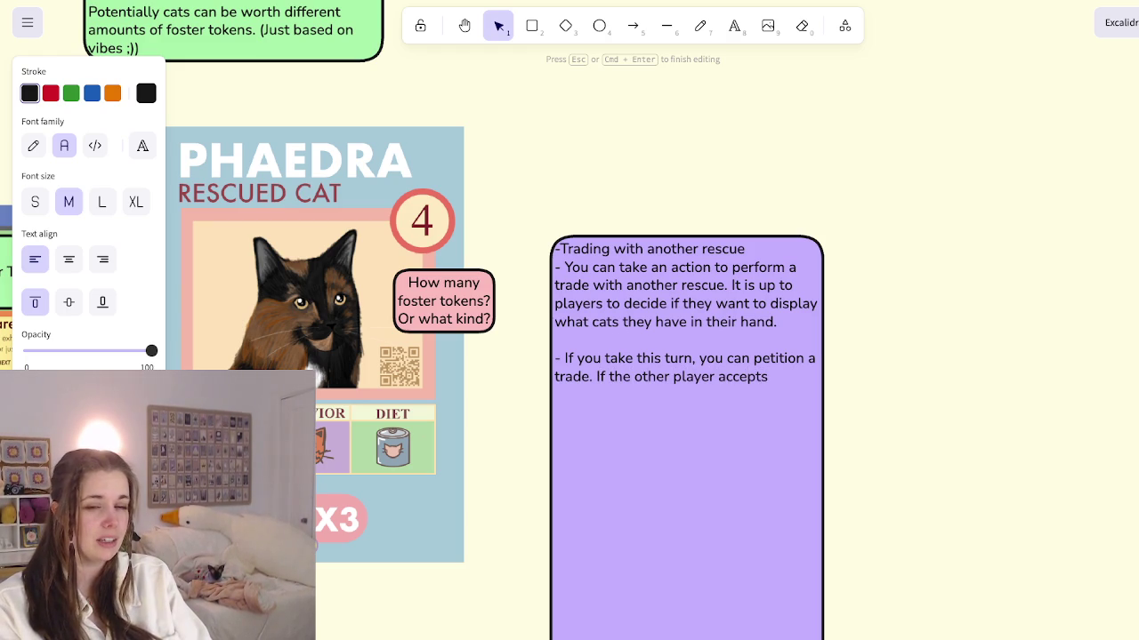
key(Escape)
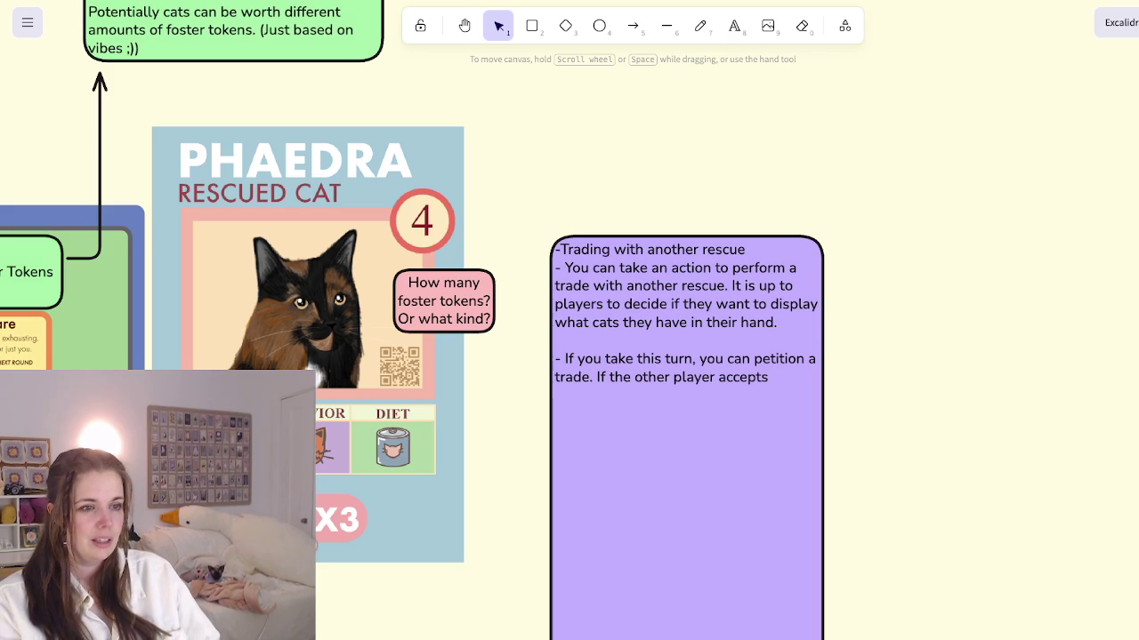
Step: Replace the second rule's trailing trade sentence with 'to take a cat from another shelter'
key(Return)
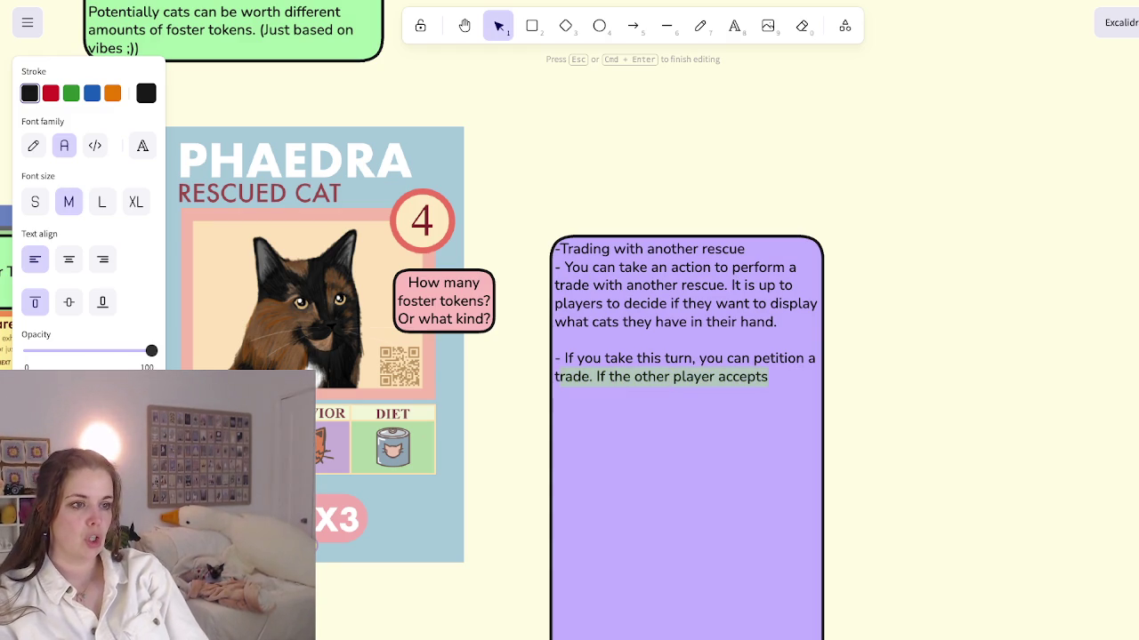
key(BackSpace)
key(BackSpace)
text(to take a)
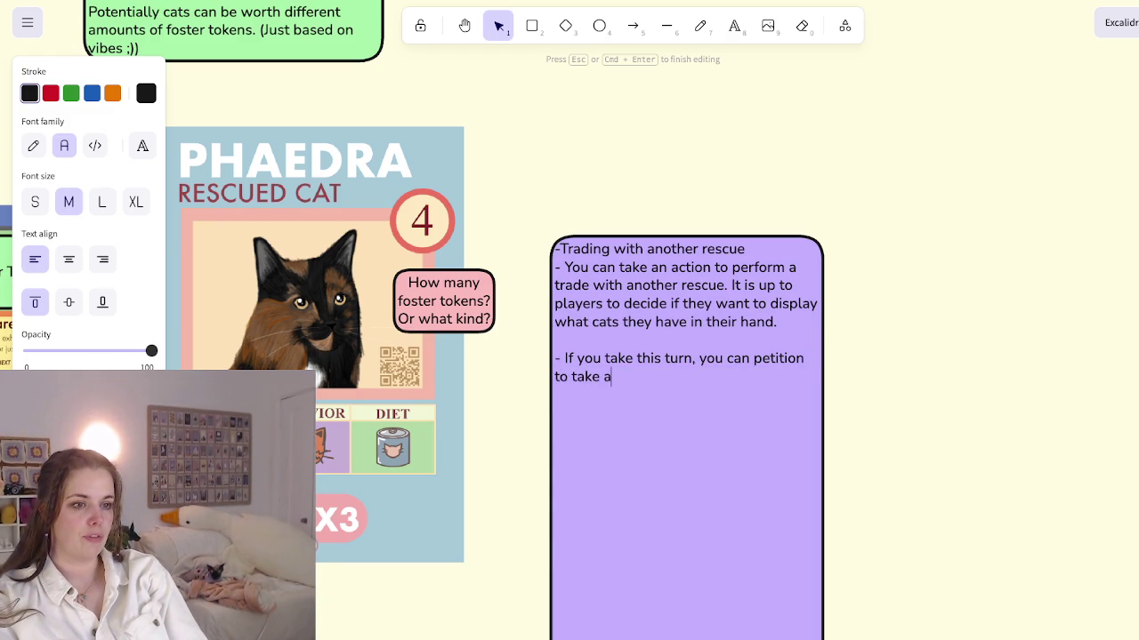
text( cat from another shelter.)
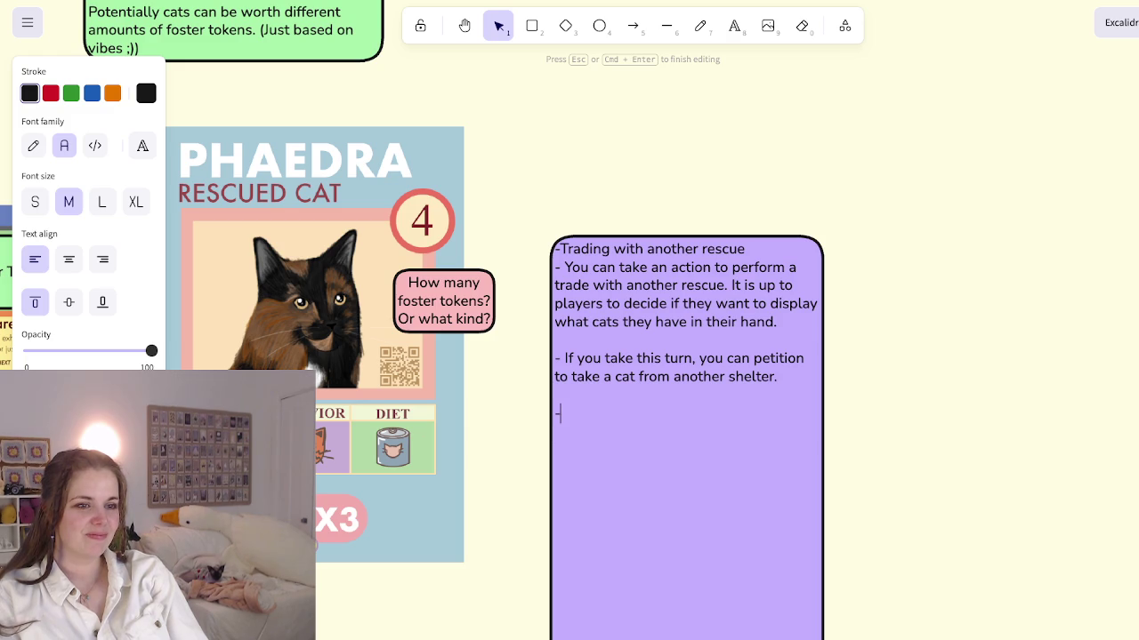
key(Escape)
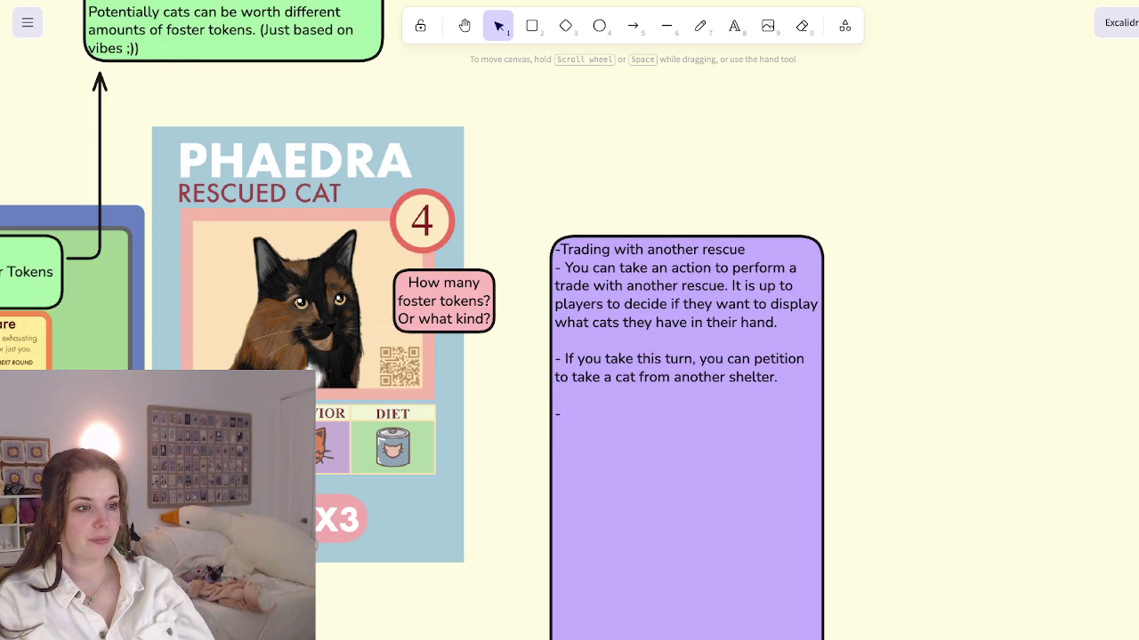
Step: Navigate the canvas to the purple trading note beside the Phaedra card and open its text
scroll(569, 320, down, 5)
scroll(569, 321, down, 3)
scroll(569, 321, right, 5)
scroll(569, 320, up, 3)
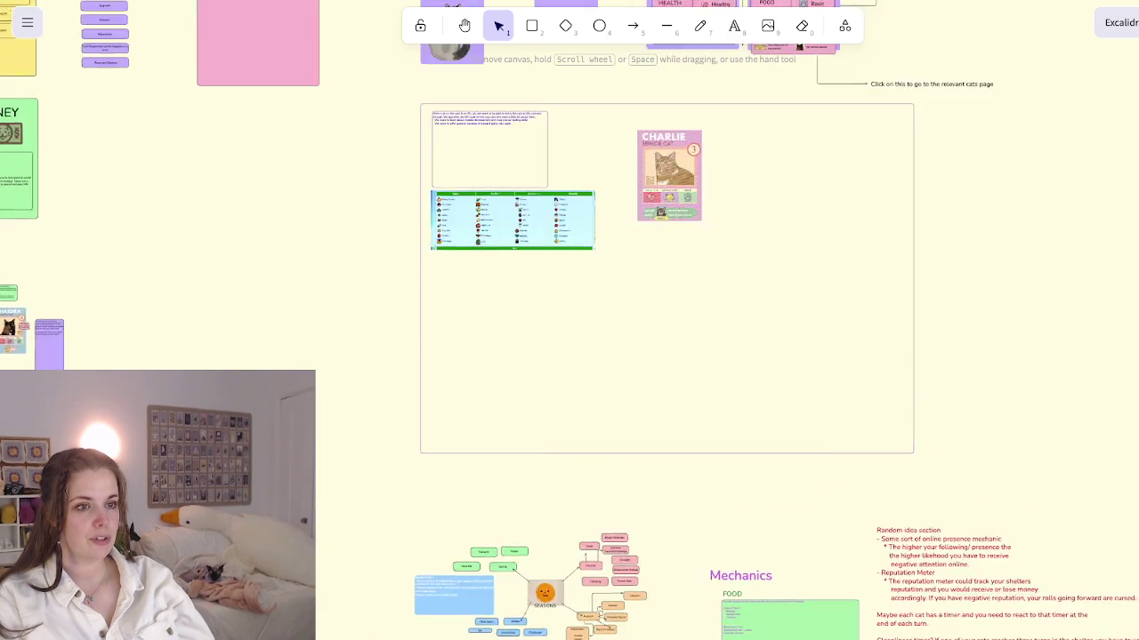
scroll(570, 320, down, 3)
scroll(569, 320, up, 3)
scroll(569, 320, up, 3)
scroll(624, 306, up, 5)
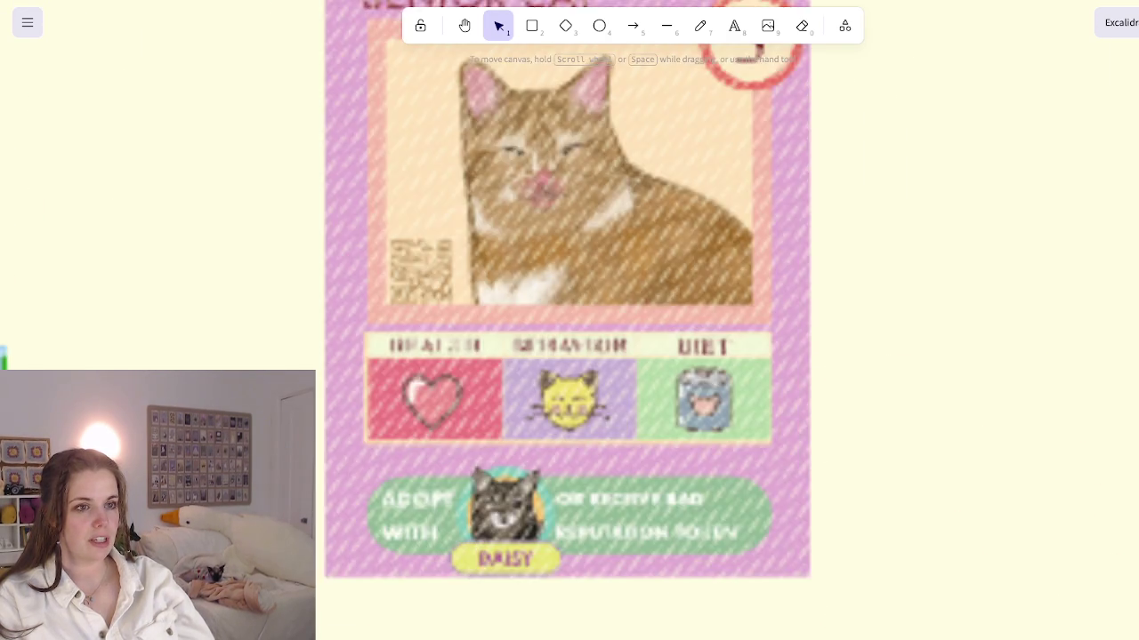
scroll(569, 320, down, 3)
scroll(570, 321, up, 2)
scroll(569, 320, down, 2)
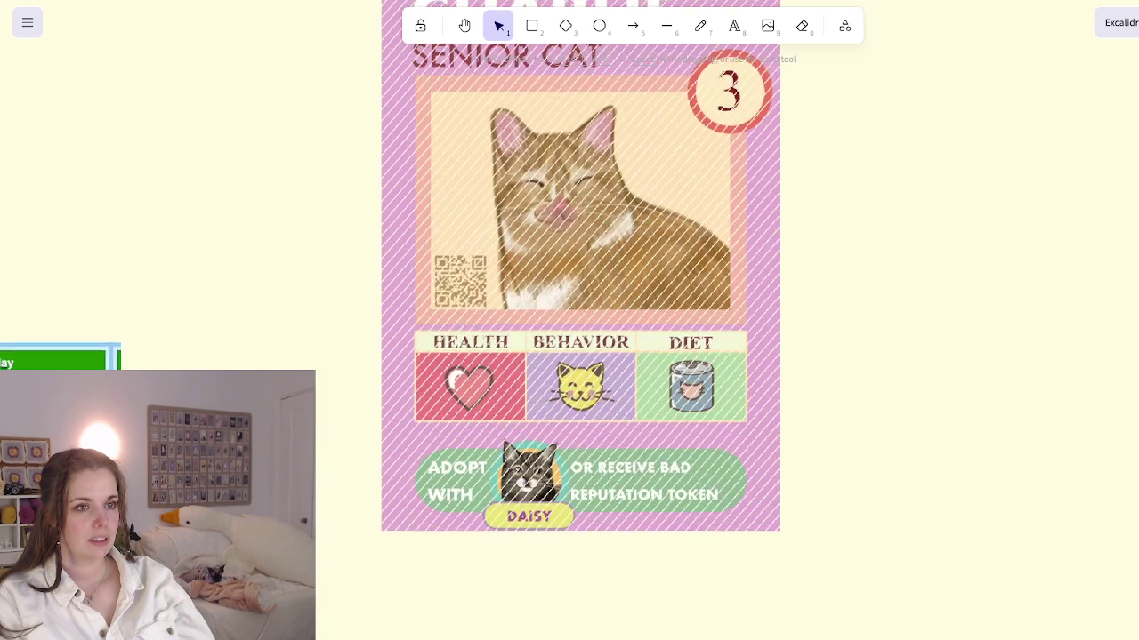
scroll(569, 321, up, 5)
scroll(570, 320, up, 1)
scroll(569, 320, down, 5)
scroll(569, 321, right, 2)
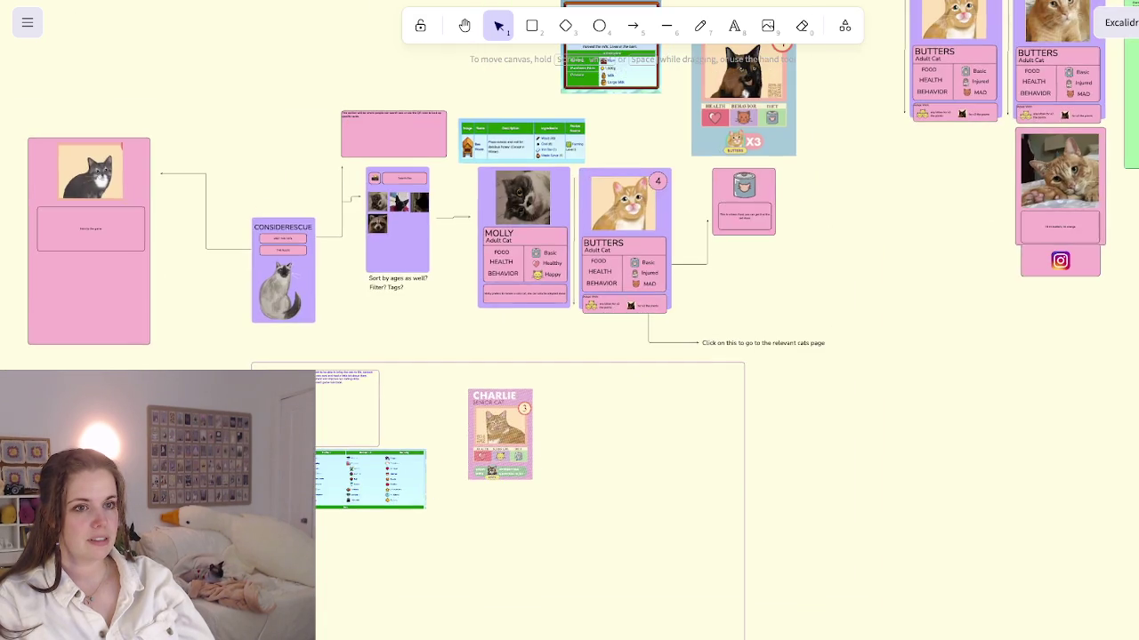
scroll(679, 217, up, 5)
scroll(679, 218, up, 3)
scroll(569, 267, up, 3)
scroll(569, 267, right, 4)
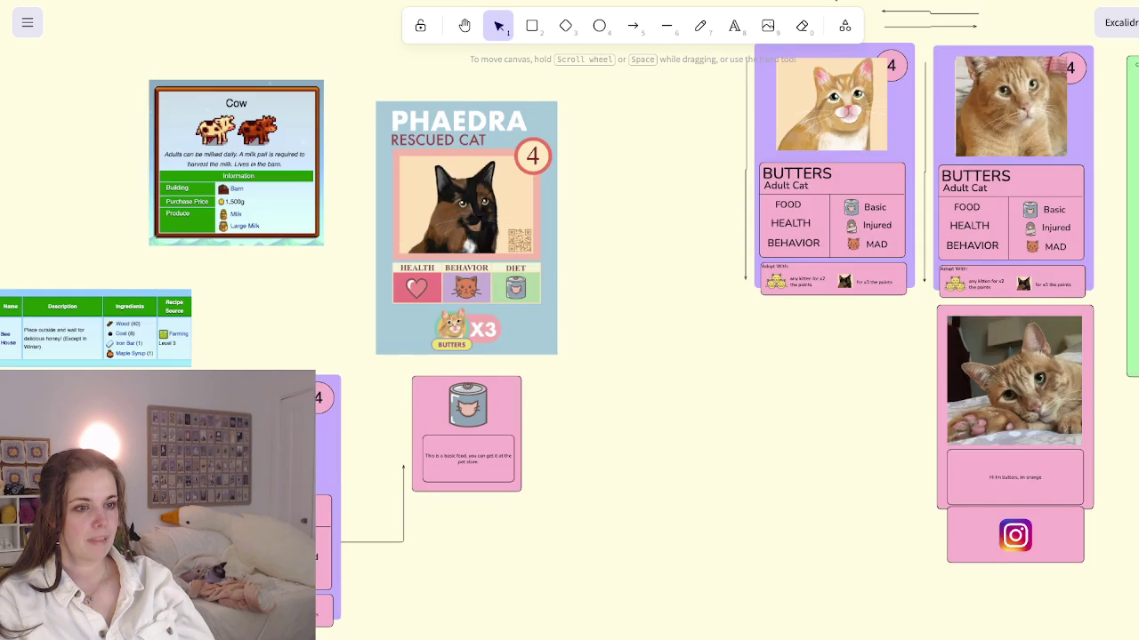
scroll(569, 267, right, 3)
scroll(570, 267, right, 2)
scroll(569, 320, down, 3)
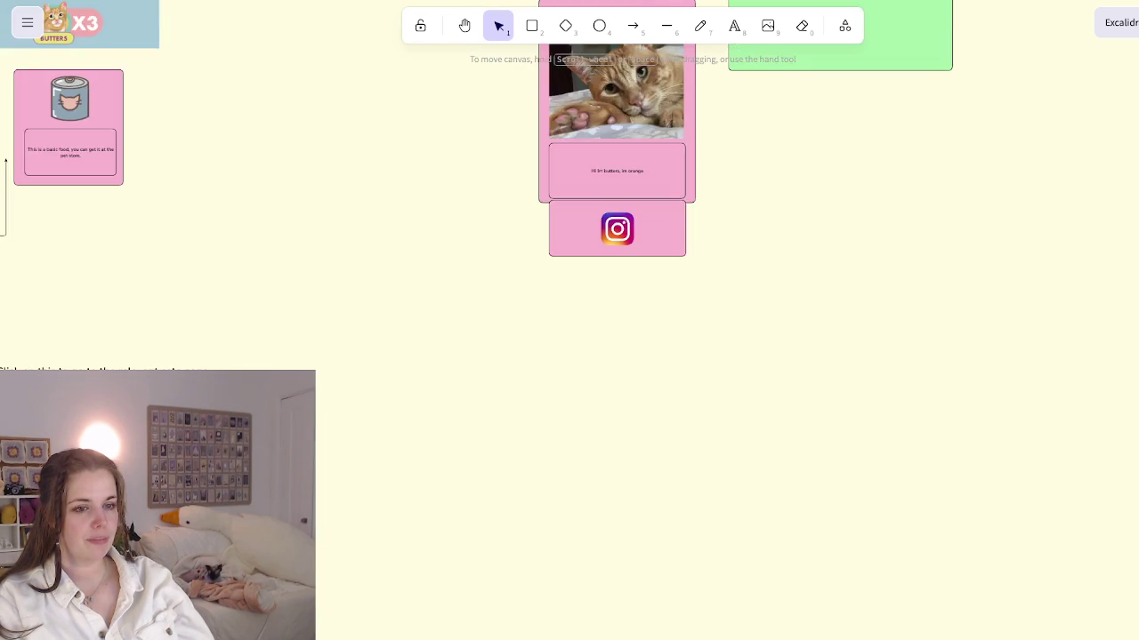
scroll(570, 320, down, 2)
scroll(569, 320, down, 2)
scroll(569, 320, left, 2)
scroll(569, 321, down, 3)
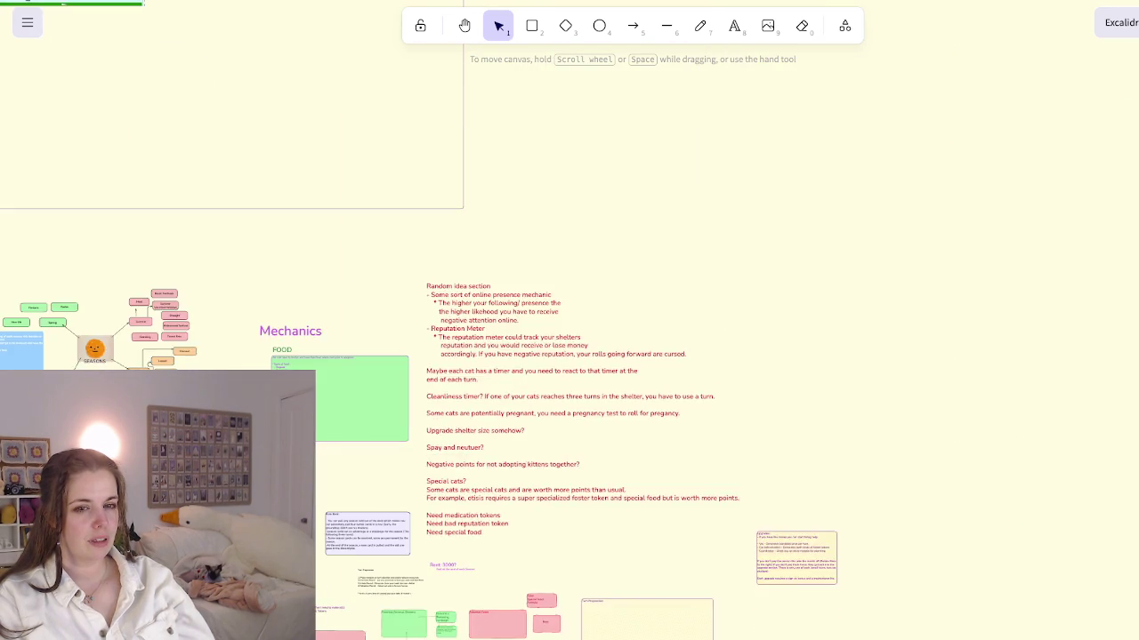
scroll(570, 320, down, 2)
scroll(569, 321, down, 2)
scroll(569, 320, down, 2)
scroll(569, 320, down, 1)
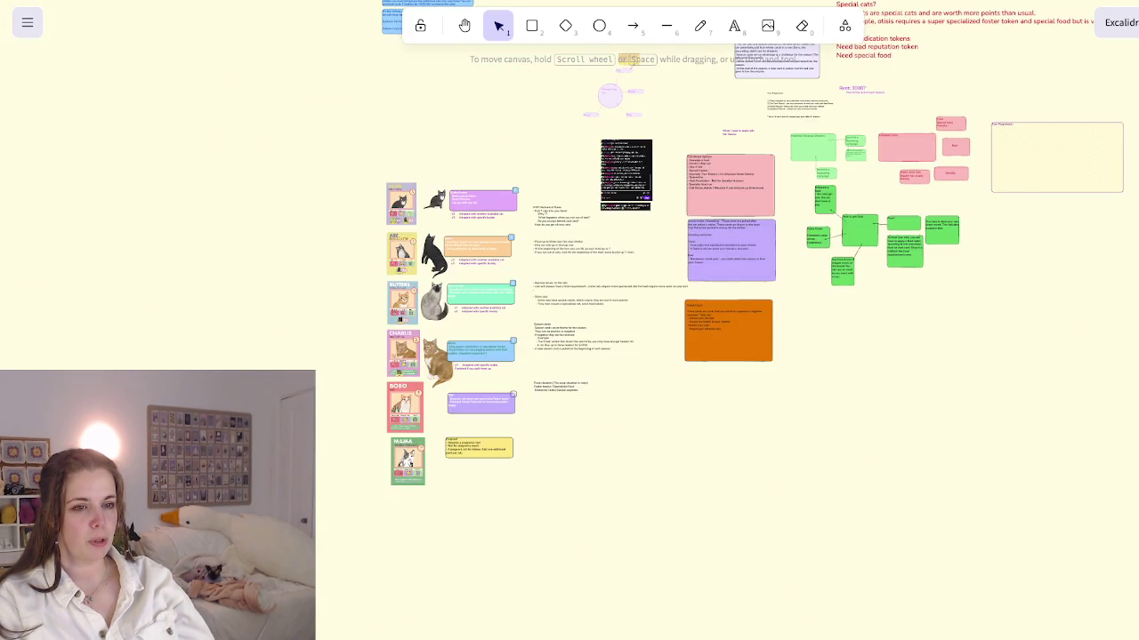
ctrl+scroll(446, 368, up, 5)
scroll(570, 320, down, 3)
scroll(569, 321, left, 4)
scroll(569, 320, down, 2)
ctrl+scroll(569, 320, up, 3)
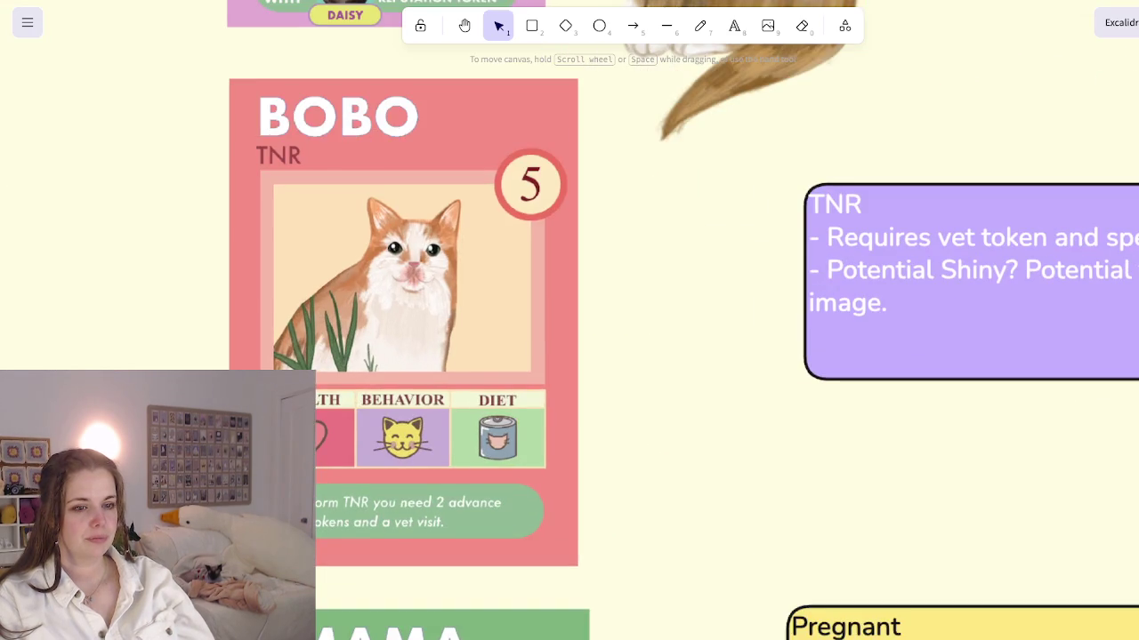
scroll(569, 321, down, 1)
scroll(570, 320, down, 3)
scroll(570, 320, up, 2)
scroll(569, 320, up, 1)
scroll(569, 320, up, 4)
scroll(569, 321, up, 3)
scroll(569, 320, up, 5)
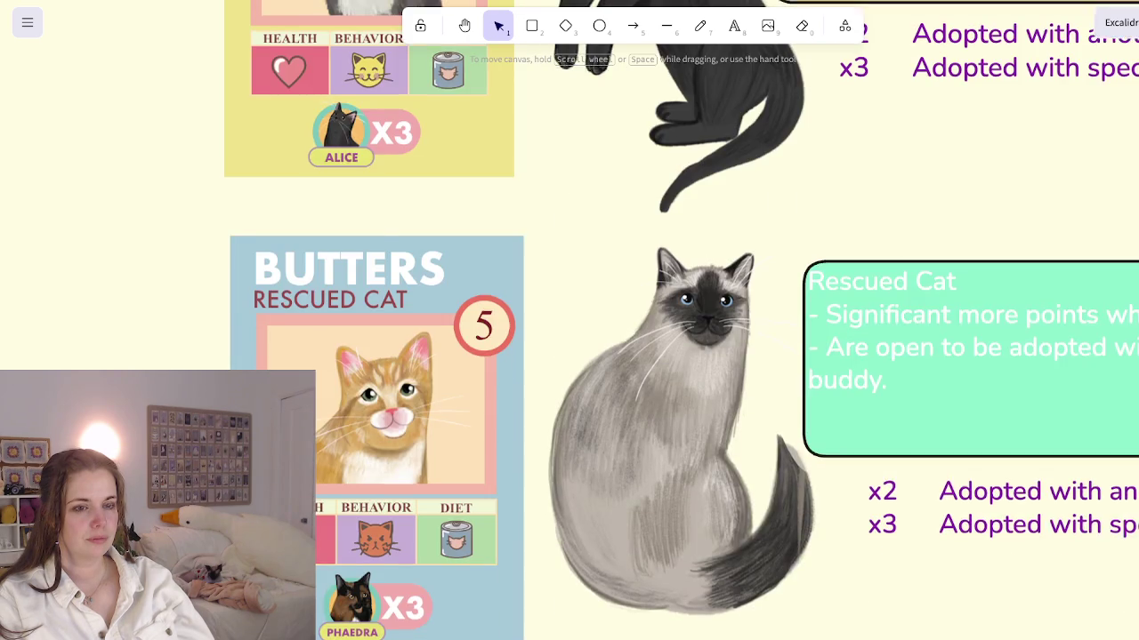
scroll(569, 320, up, 4)
scroll(569, 320, up, 2)
scroll(569, 320, up, 3)
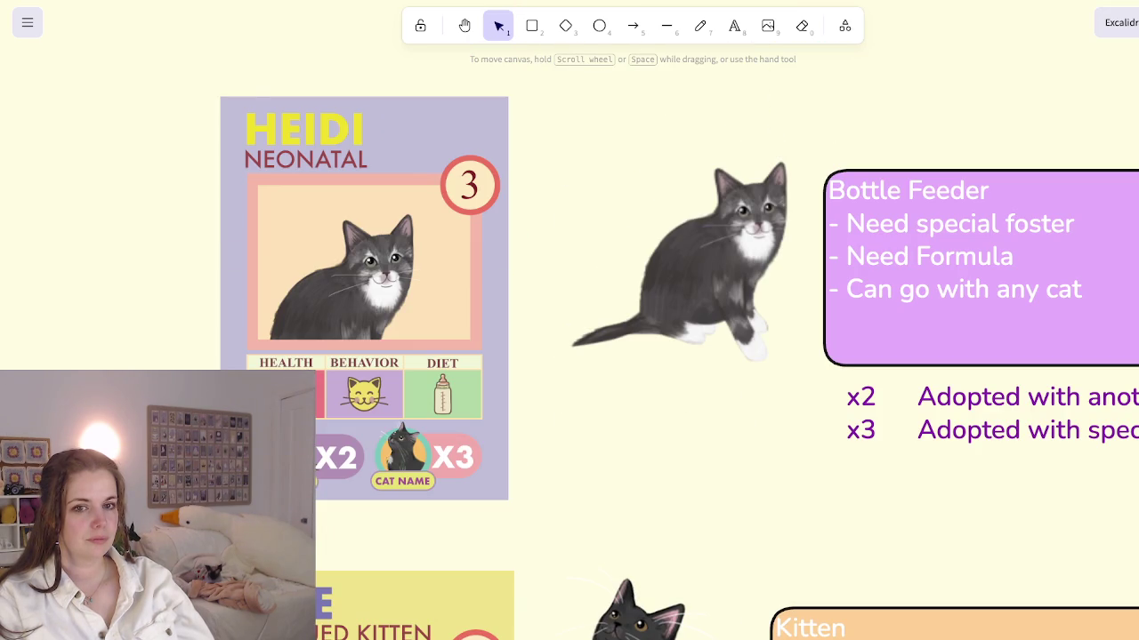
ctrl+scroll(611, 282, down, 1)
ctrl+scroll(611, 282, down, 5)
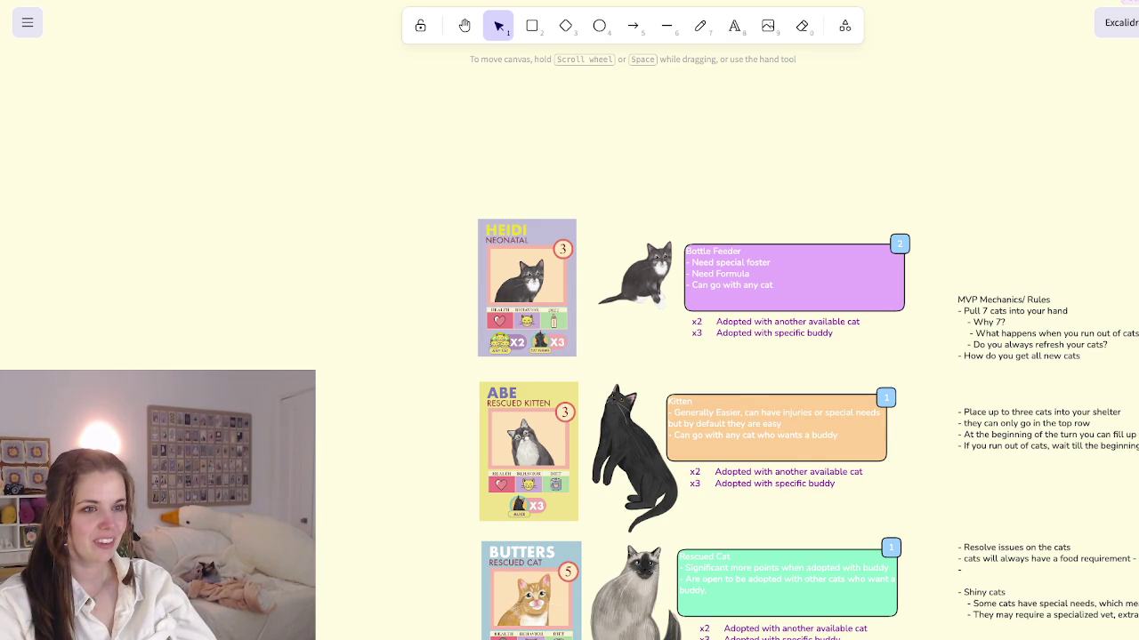
scroll(507, 275, down, 5)
scroll(570, 320, up, 3)
scroll(400, 258, up, 5)
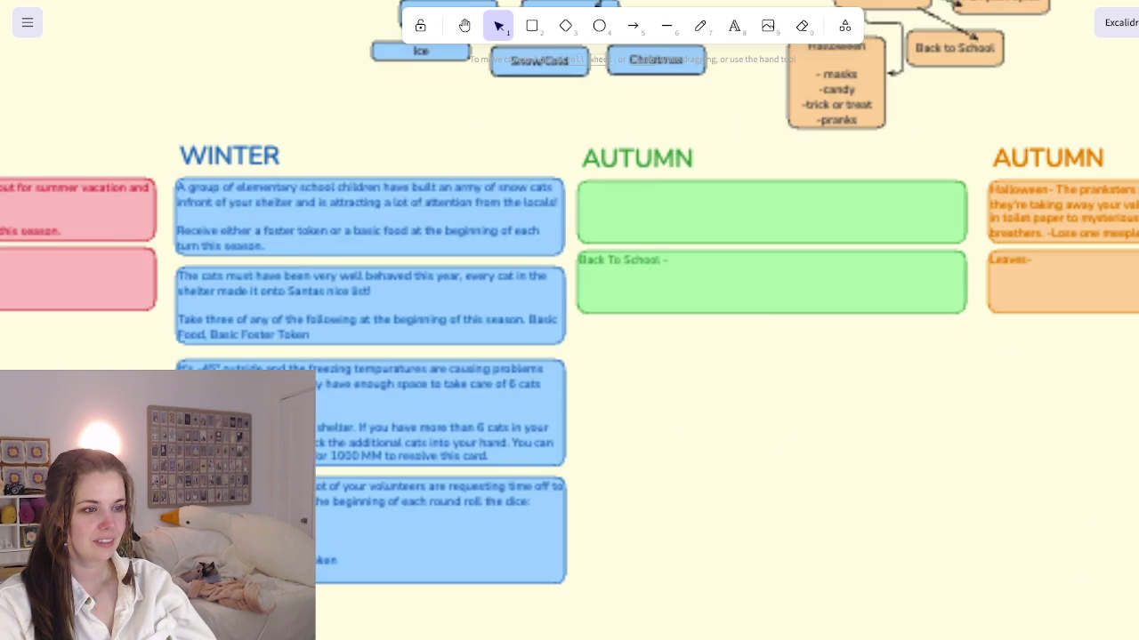
scroll(569, 320, down, 5)
scroll(570, 320, down, 3)
scroll(570, 320, right, 5)
scroll(569, 320, up, 5)
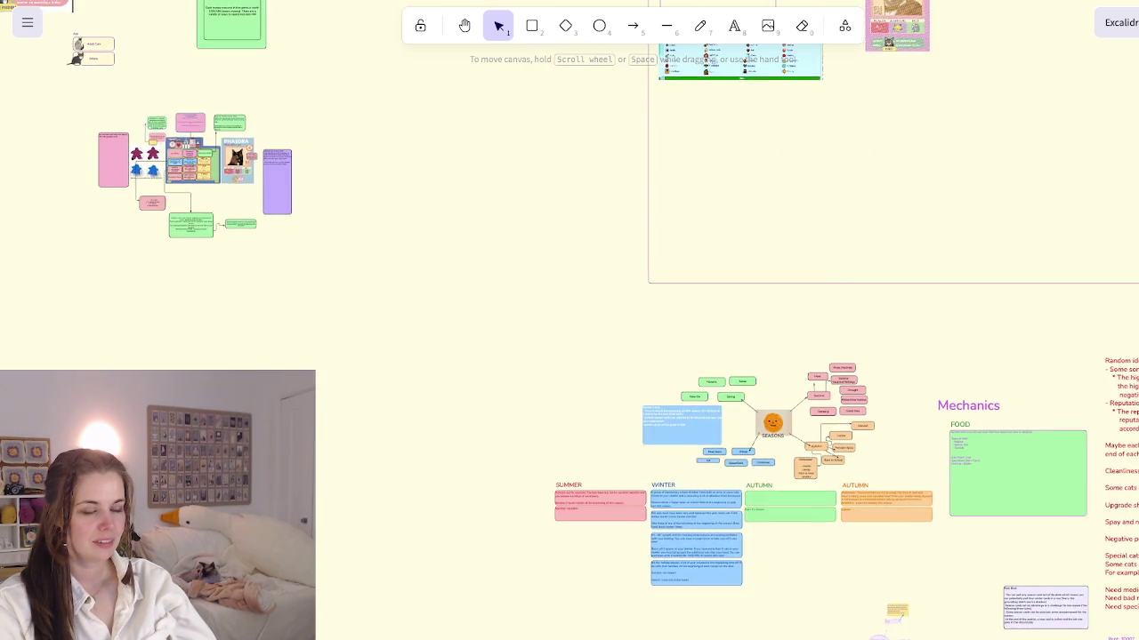
scroll(569, 321, up, 3)
scroll(570, 321, left, 3)
scroll(480, 382, up, 5)
scroll(569, 320, right, 5)
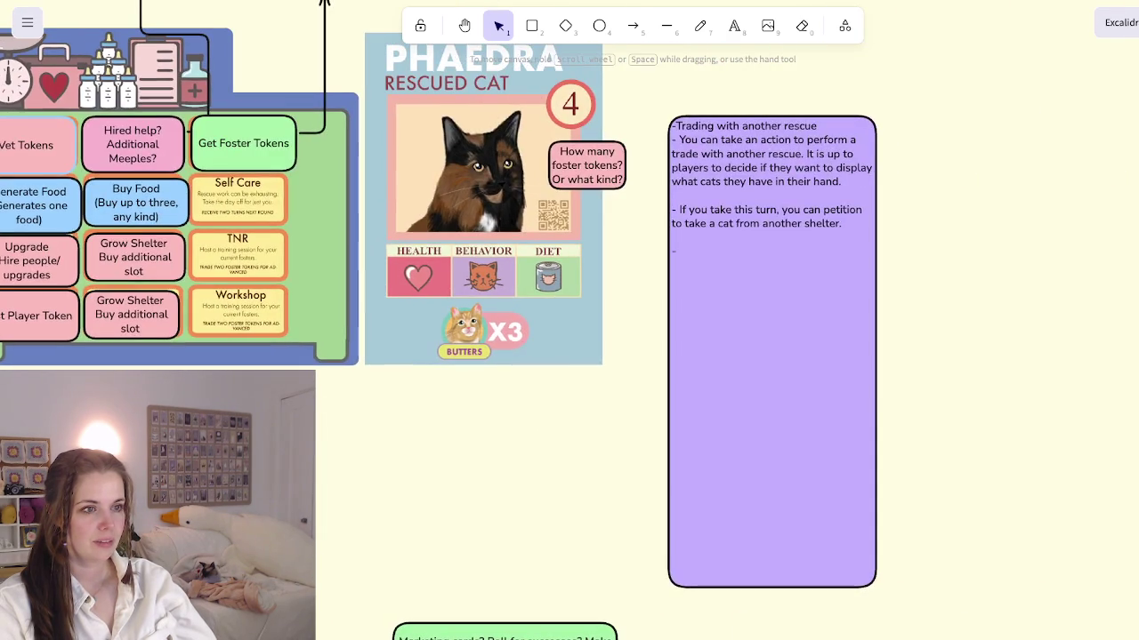
scroll(569, 321, up, 1)
scroll(569, 320, right, 2)
scroll(569, 320, up, 2)
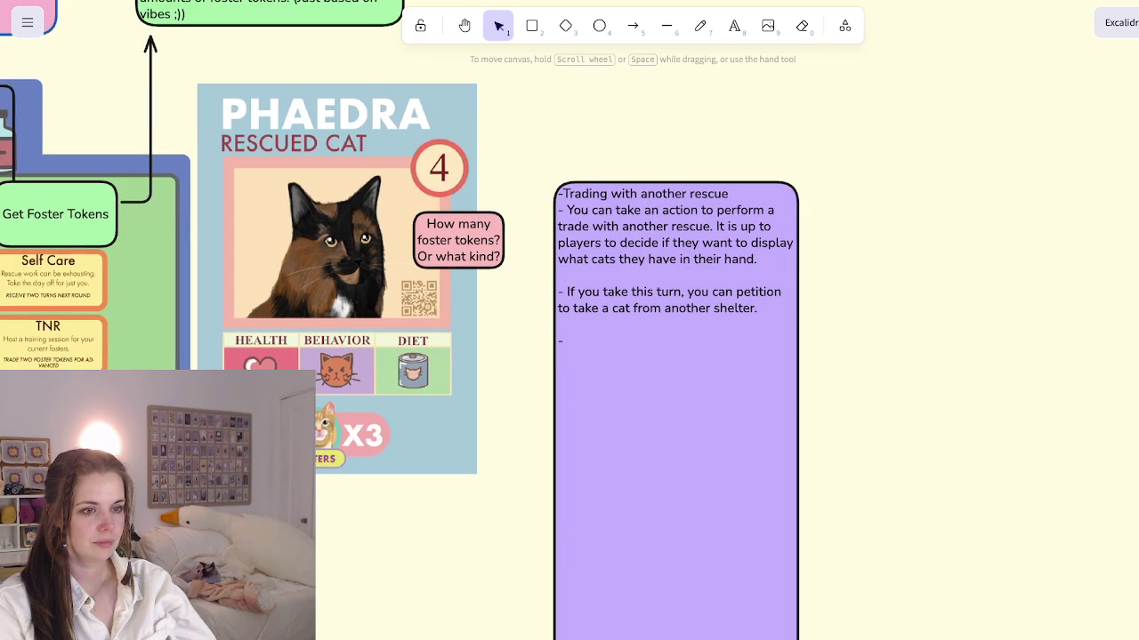
double_click(563, 341)
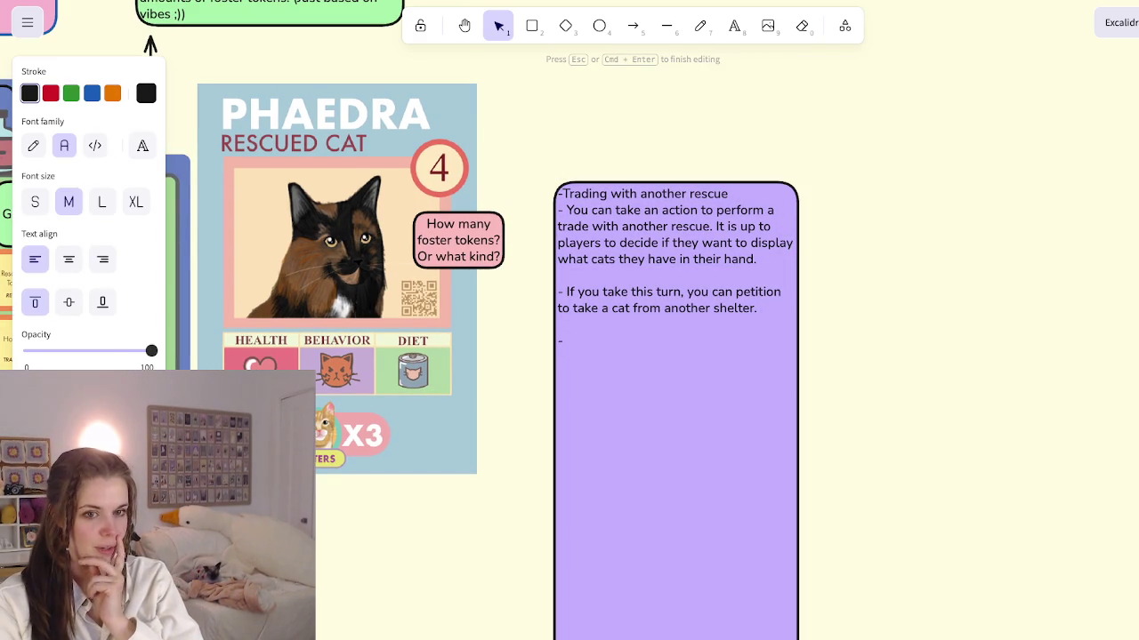
key(Escape)
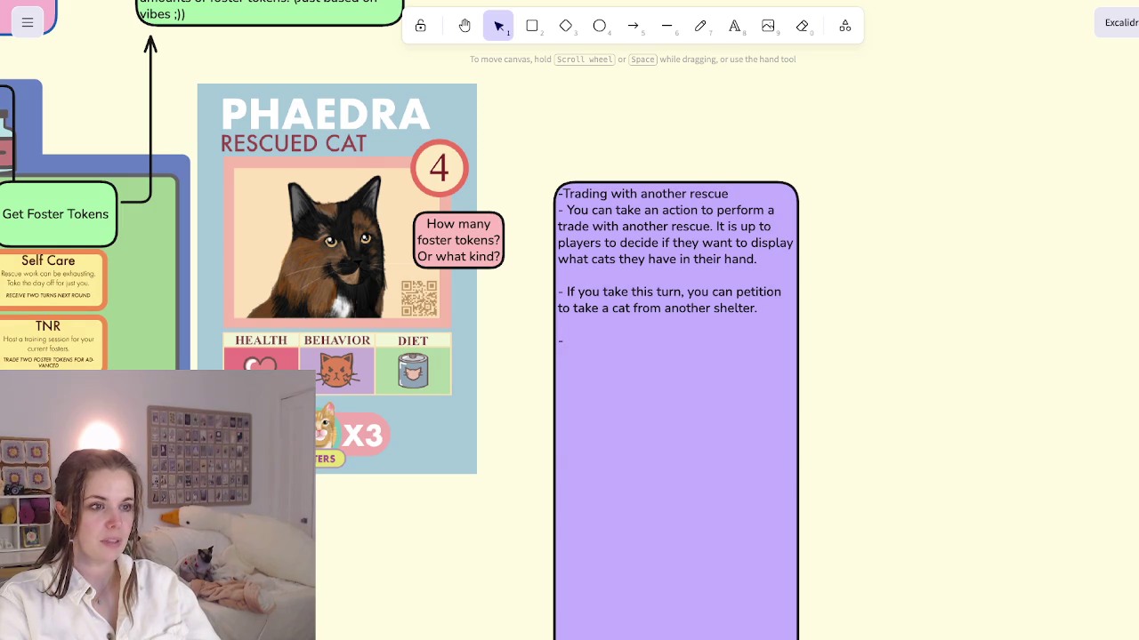
scroll(676, 356, down, 2)
Step: Replace the purple note's text with 'Take a cat action' and 'When you take this turn, you can petition another shelter'
double_click(676, 400)
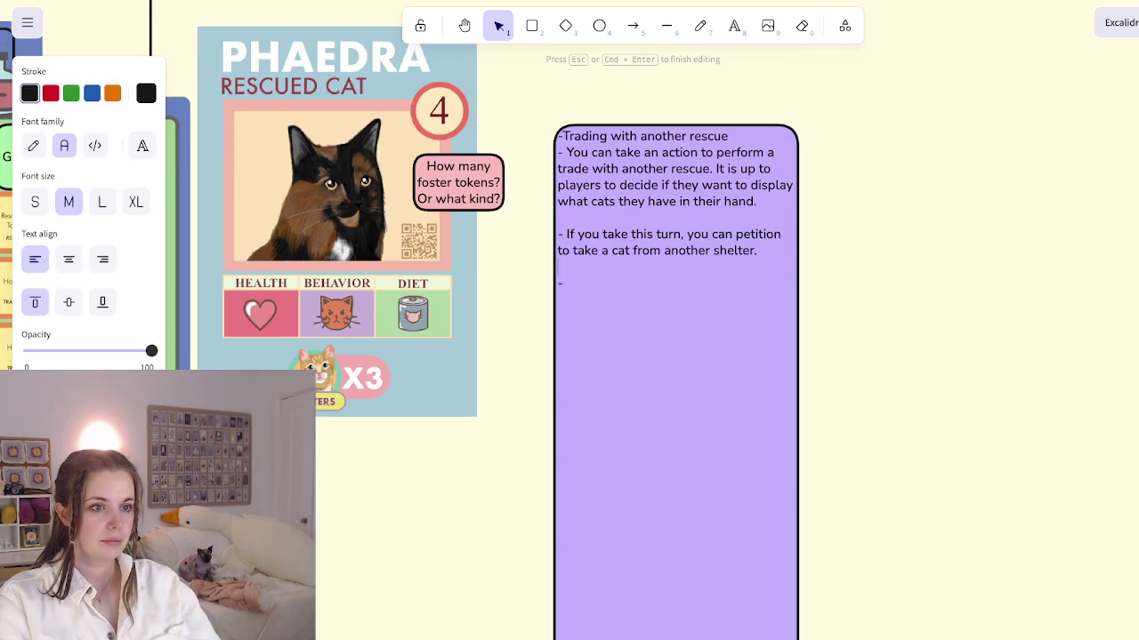
key(shift+Up)
key(shift+Up)
key(shift+Up)
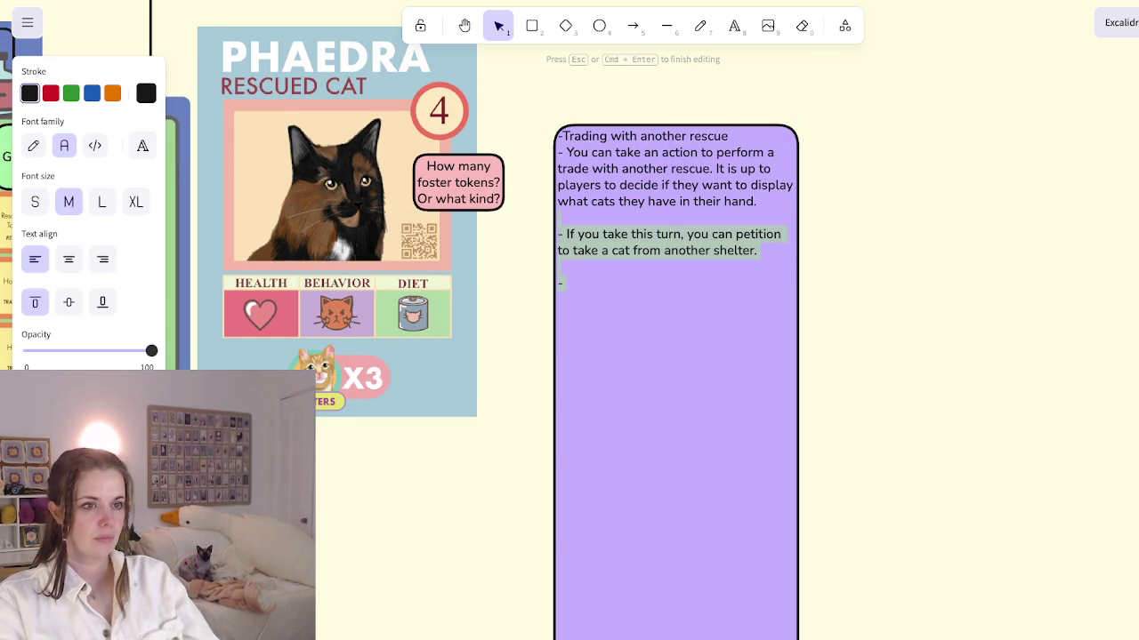
key(BackSpace)
key(ctrl+a)
key(BackSpace)
text(Take a cat action)
key(Return)
text(When you take this turn. you can petition another shelter)
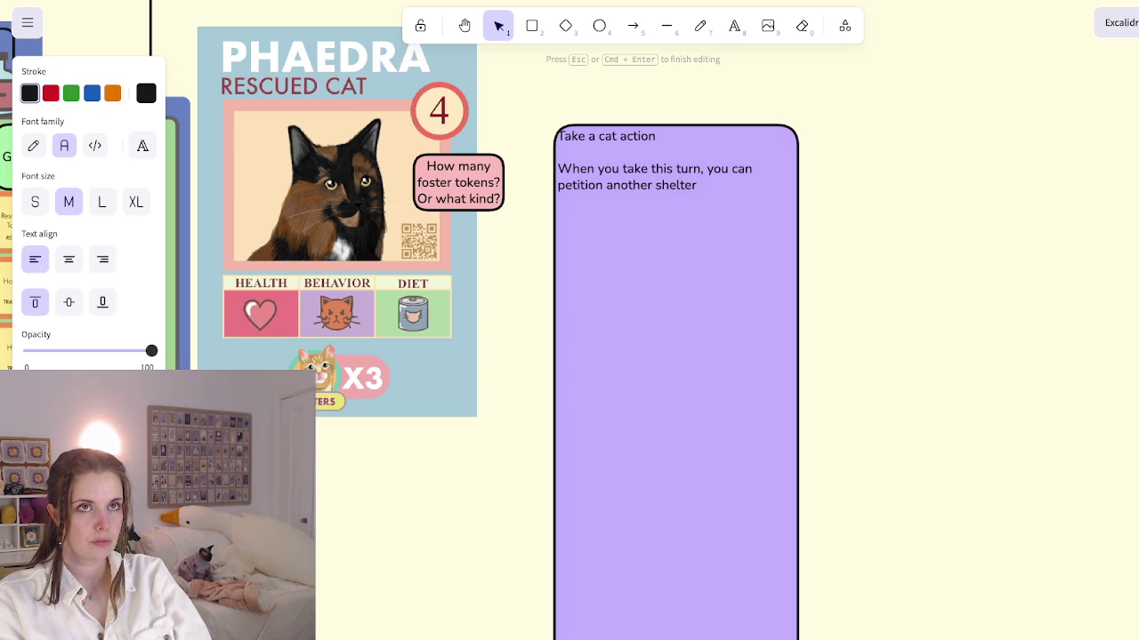
key(Escape)
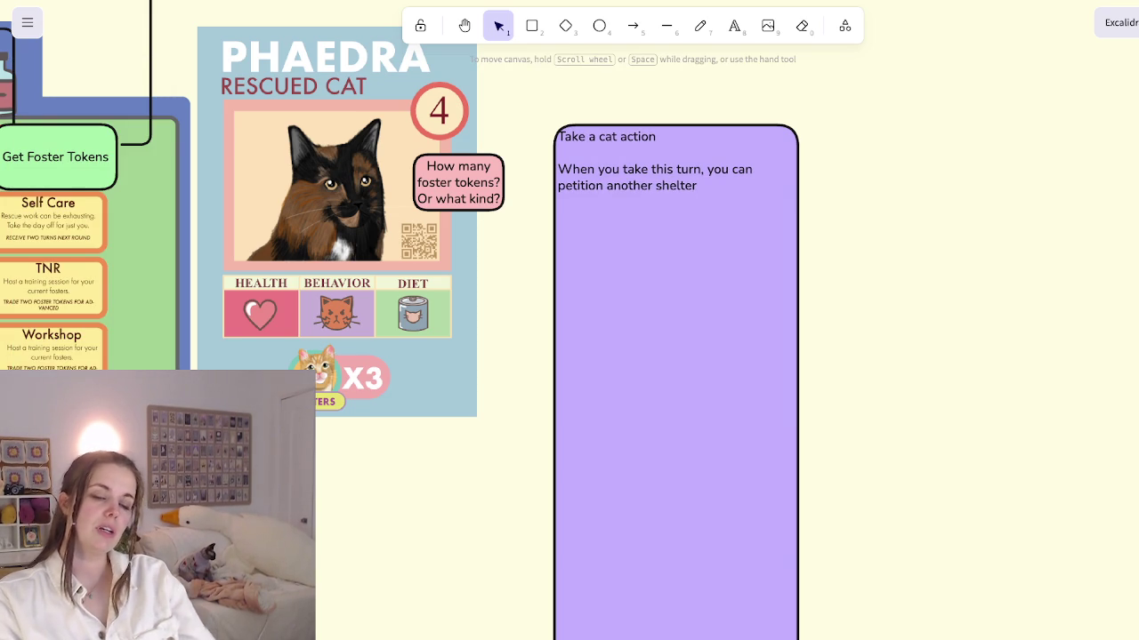
Step: Extend the rule: petition to take one of their cats not currently in the rescue
click(676, 185)
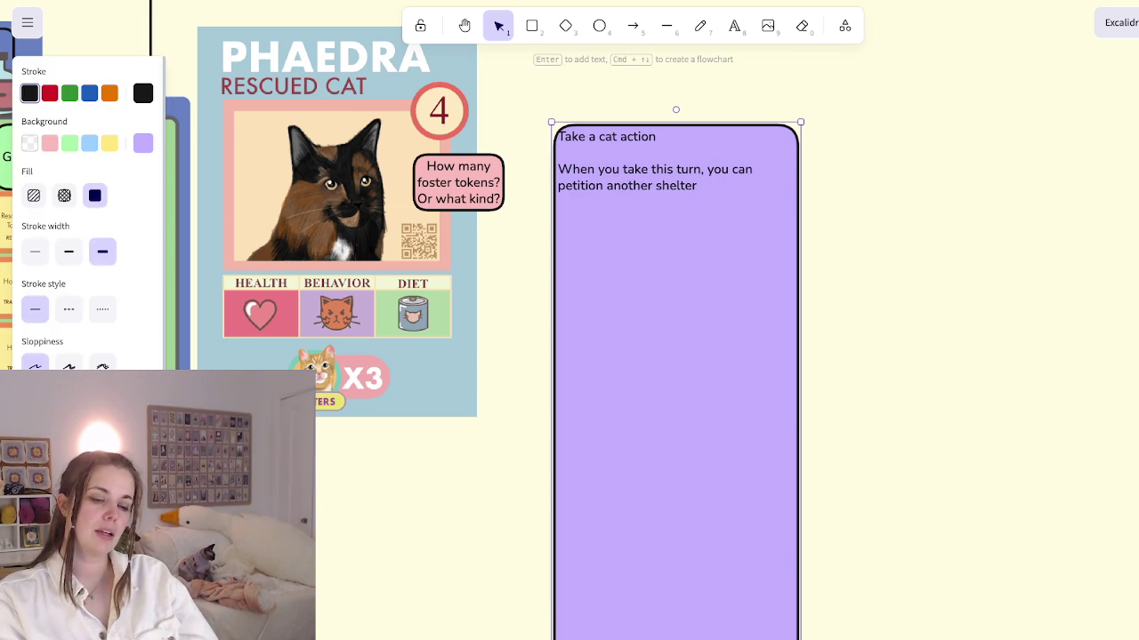
double_click(676, 185)
key(End)
text(to take one of theri)
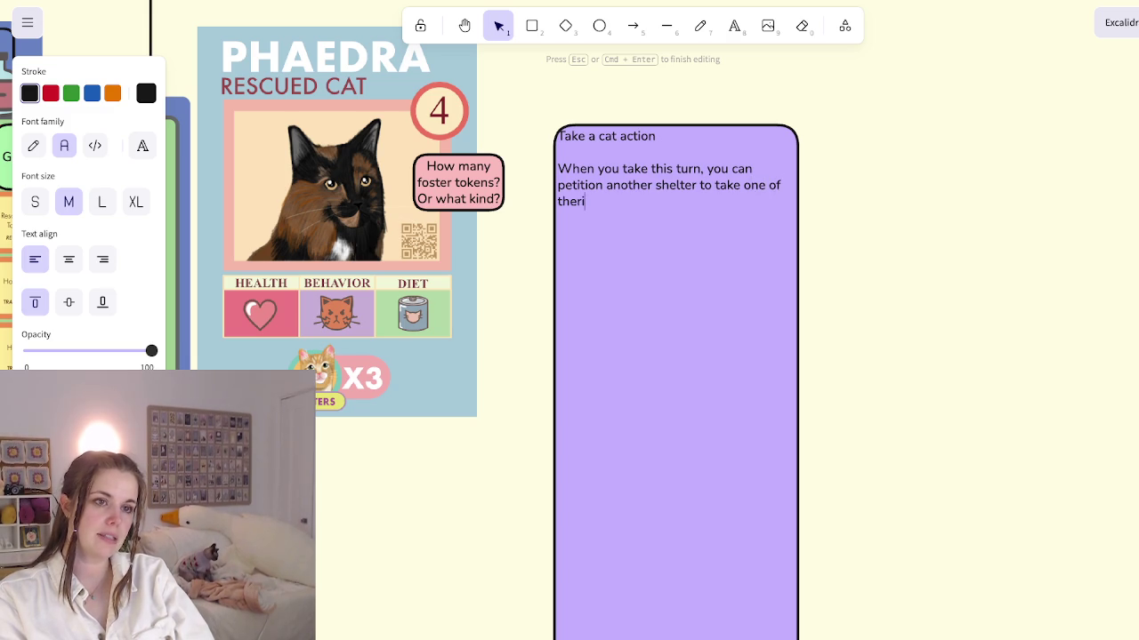
key(BackSpace)
key(BackSpace)
text(ir cats)
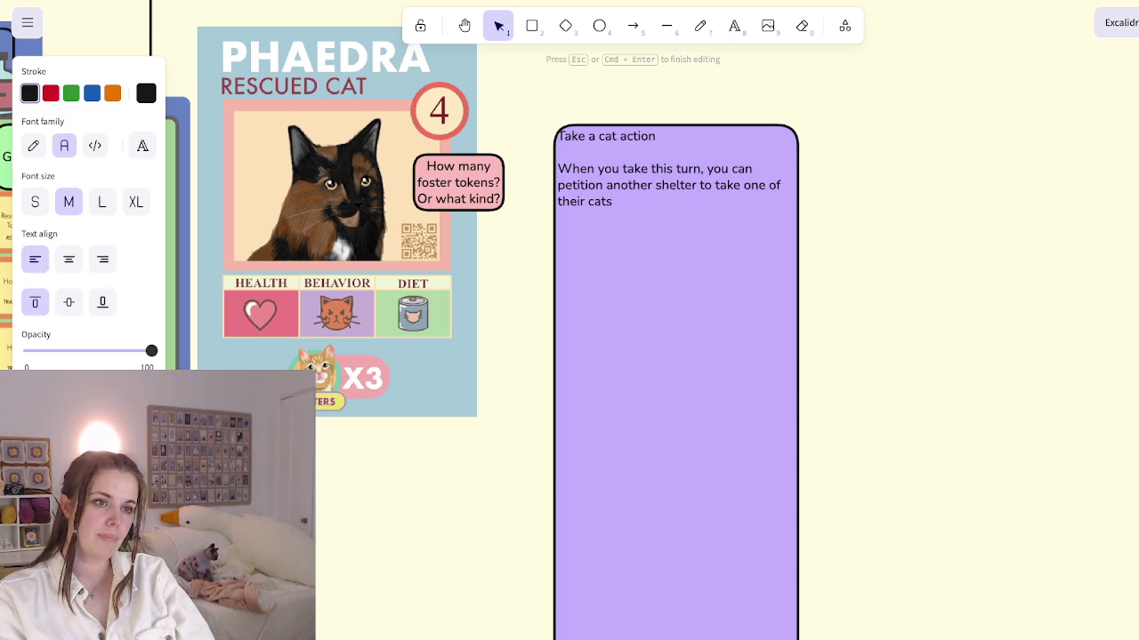
text(. )
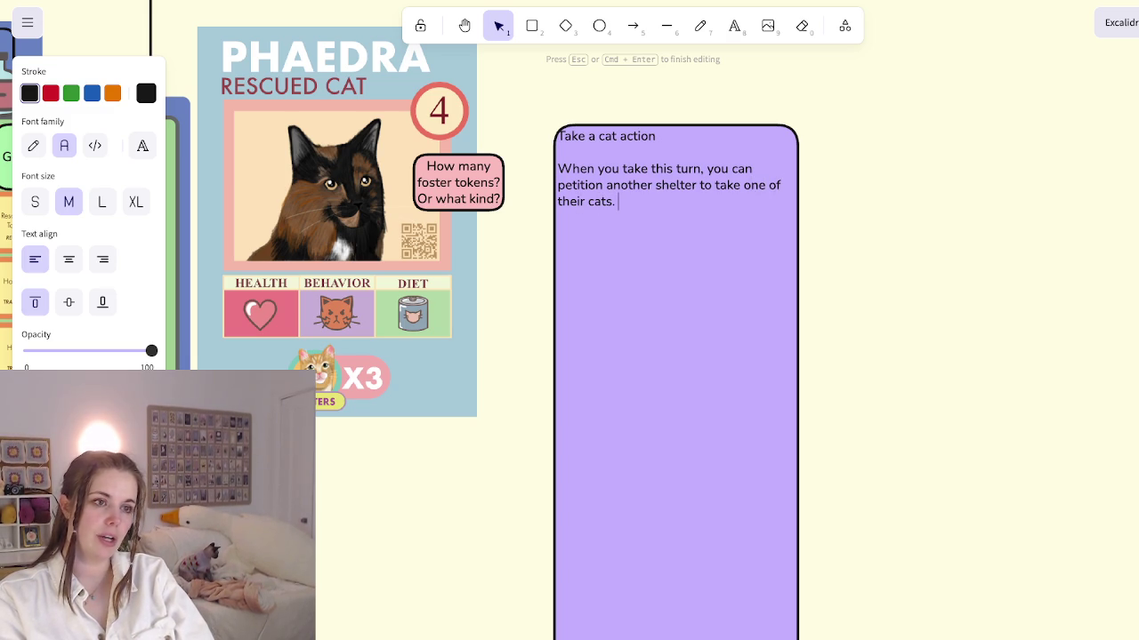
text(Not in the rescue currently)
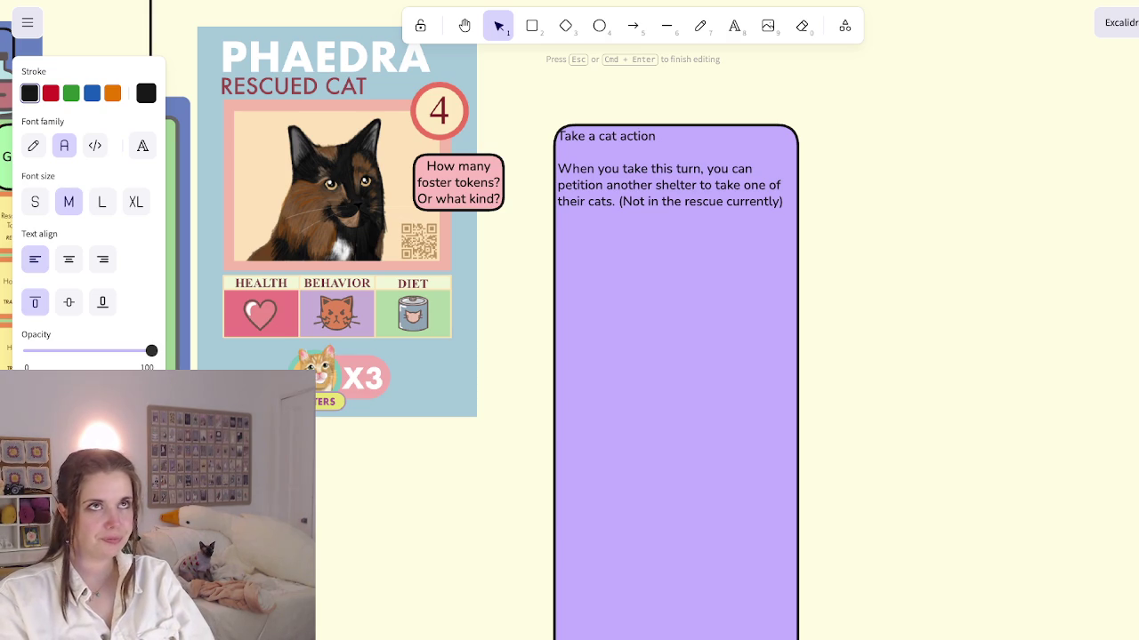
text(.)
Step: Add a paragraph: if they agree to the petition, the other shelter receives a good reputation token
key(Return)
key(Return)
text(If you petition, and they agree)
text(ther shelter receives a good p)
key(BackSpace)
text(reputation toke)
text(n)
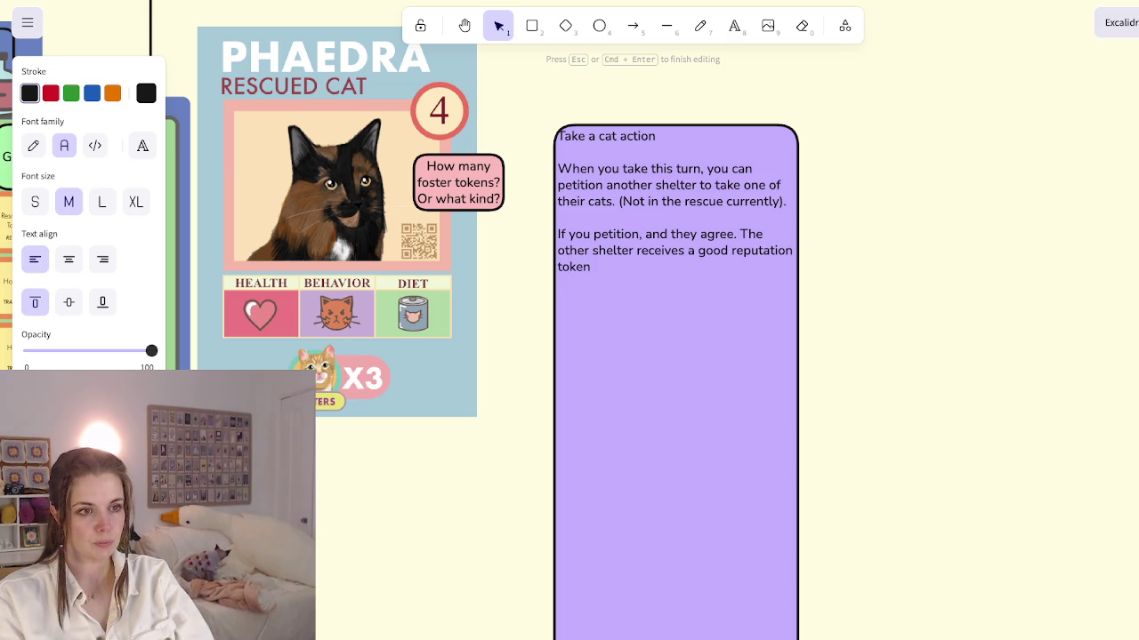
key(Escape)
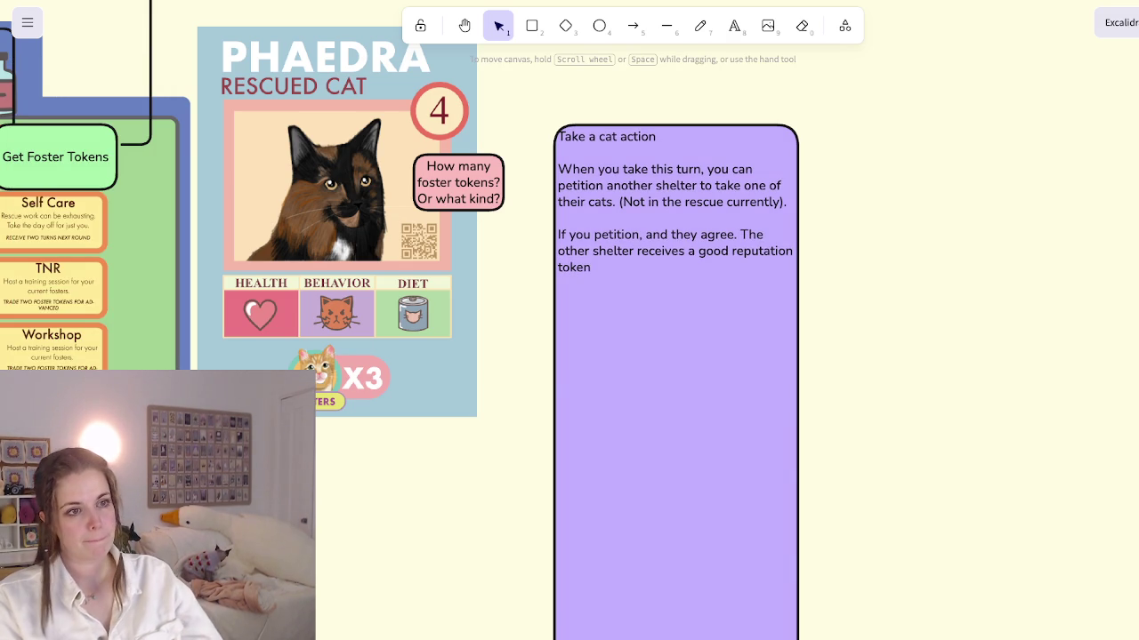
Step: Add that if they don't agree, you can force the trade but receive a negative foster token
click(676, 400)
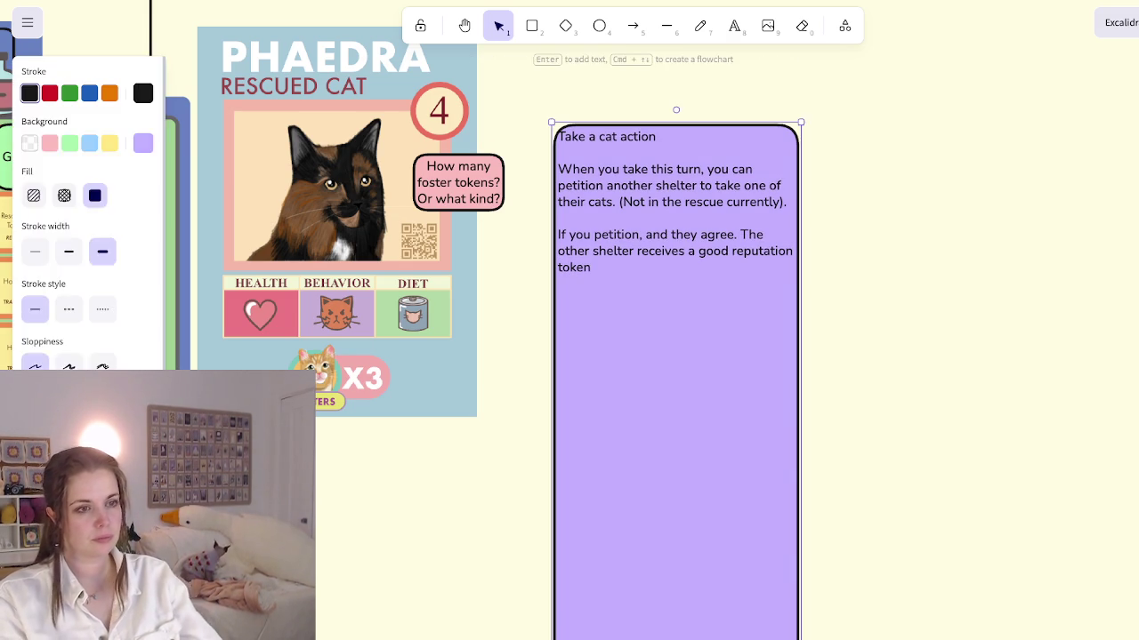
key(Return)
text(. If they DONT agree, you can force the tra)
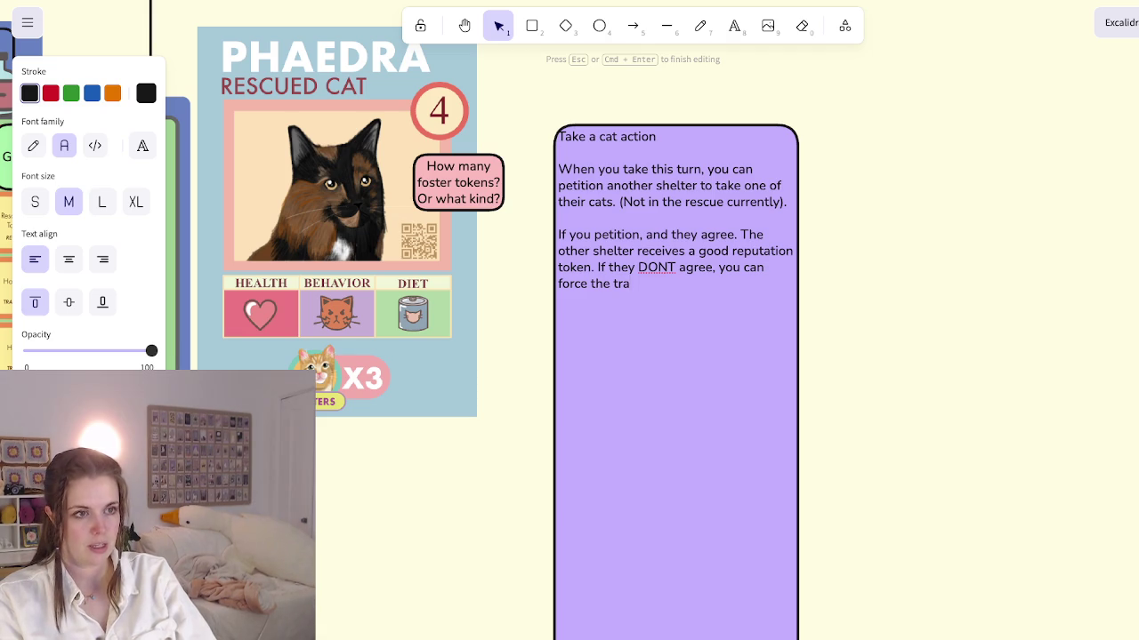
text(de but then you receive a negative foster token.)
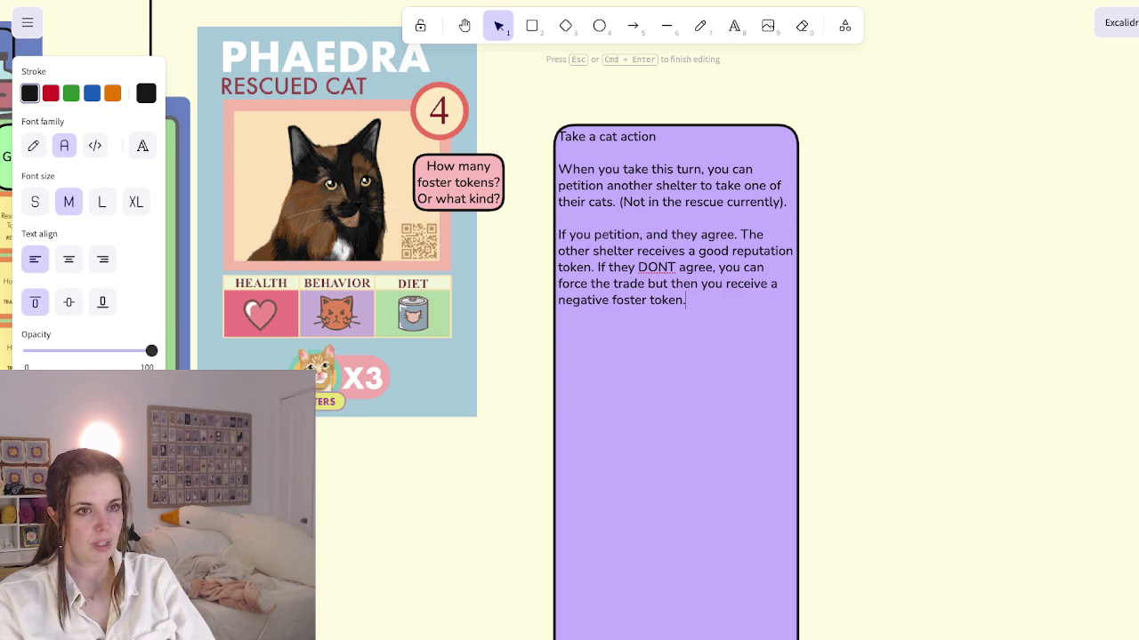
key(Escape)
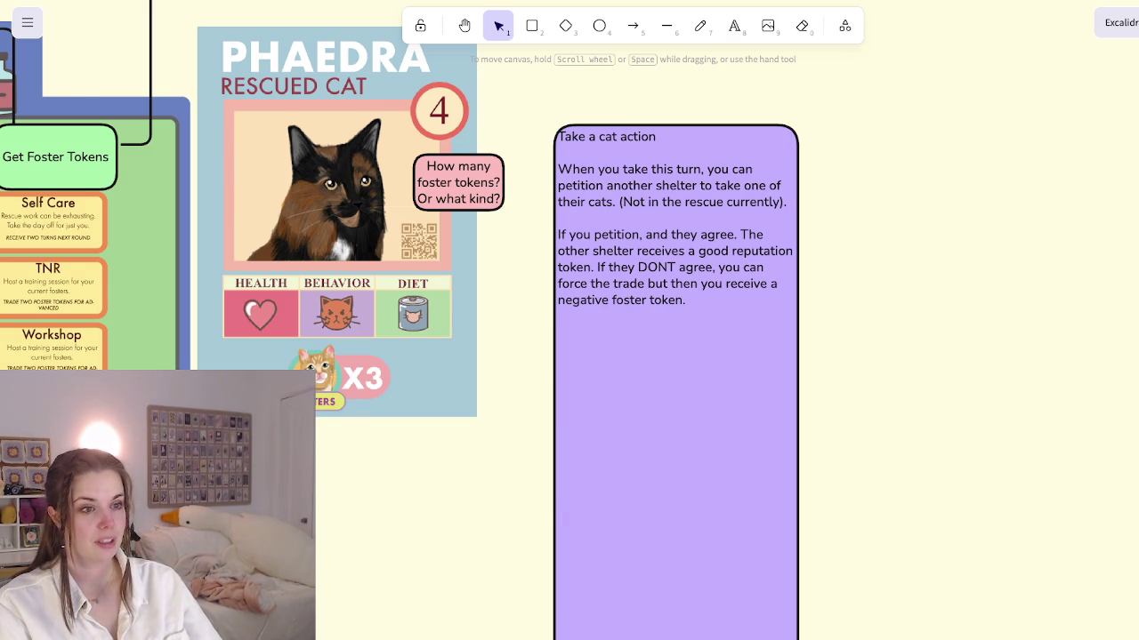
Step: Add 'Publisist - Helps to reduce your bad reputation.' under Receptionist in the green Cleaner box
ctrl+scroll(569, 320, down, 2)
scroll(570, 320, left, 10)
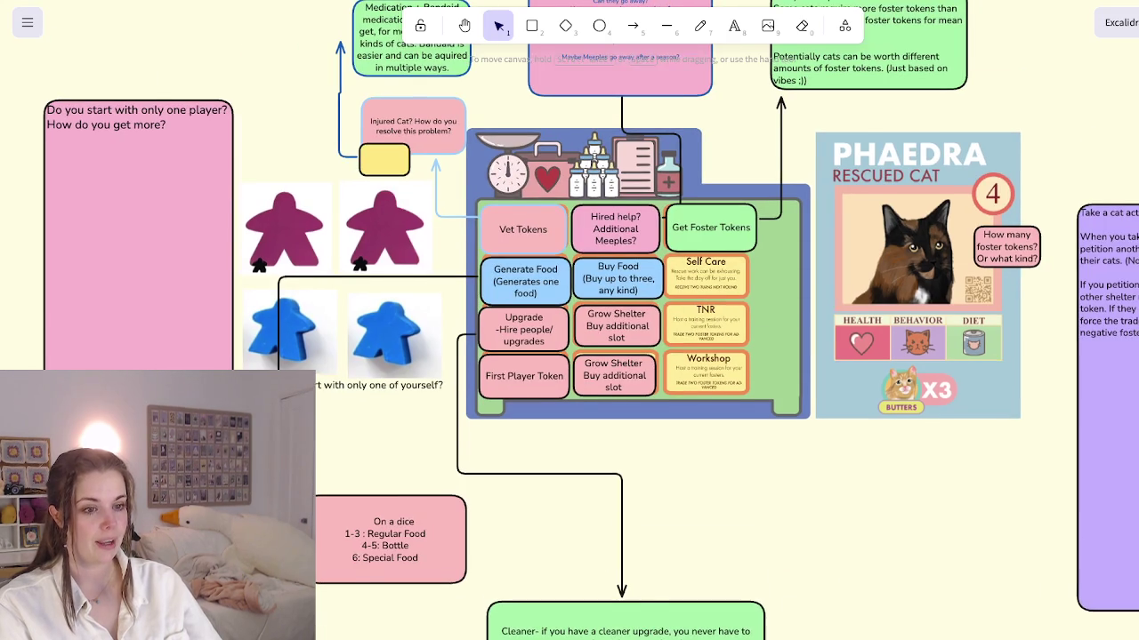
scroll(569, 320, down, 3)
click(626, 543)
double_click(625, 542)
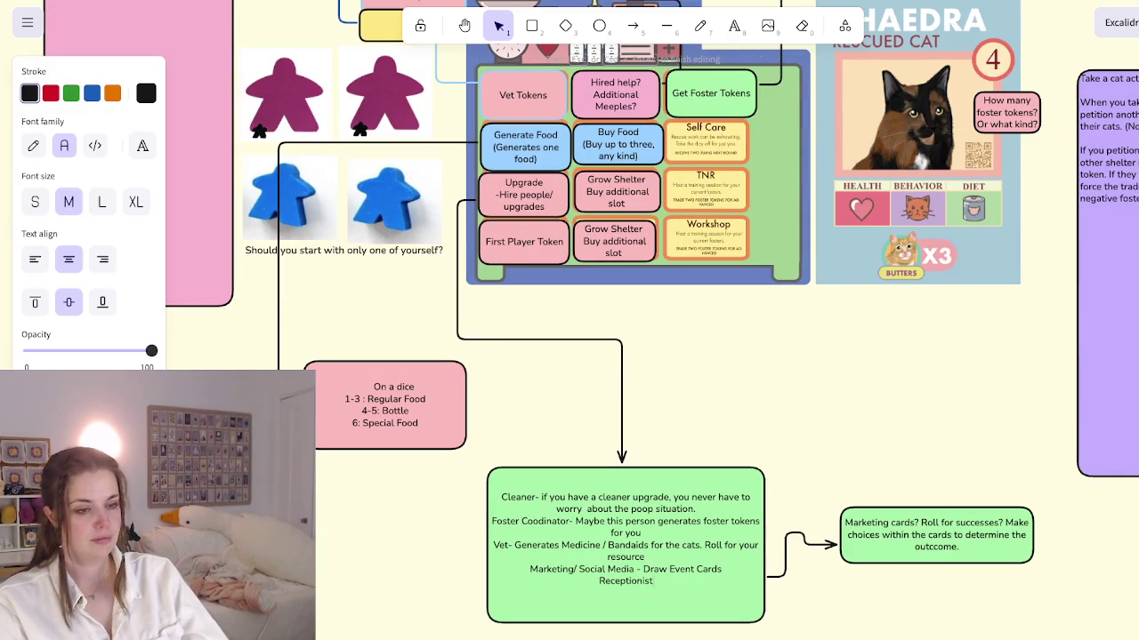
key(Return)
key(Return)
text(Publisist-)
key(BackSpace)
key(BackSpace)
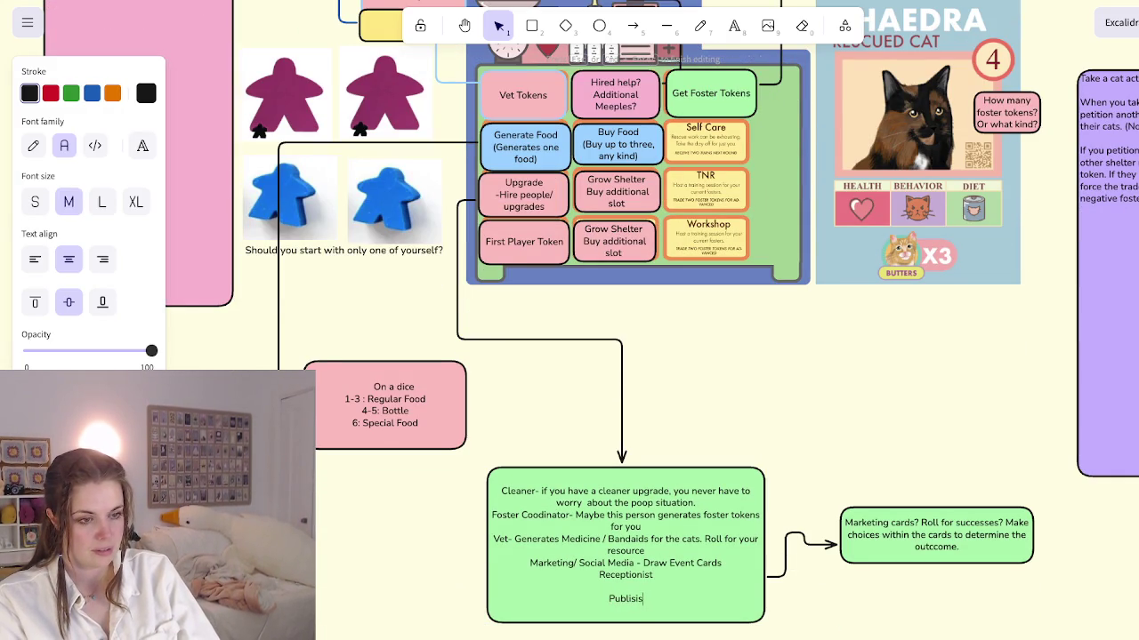
text(t-)
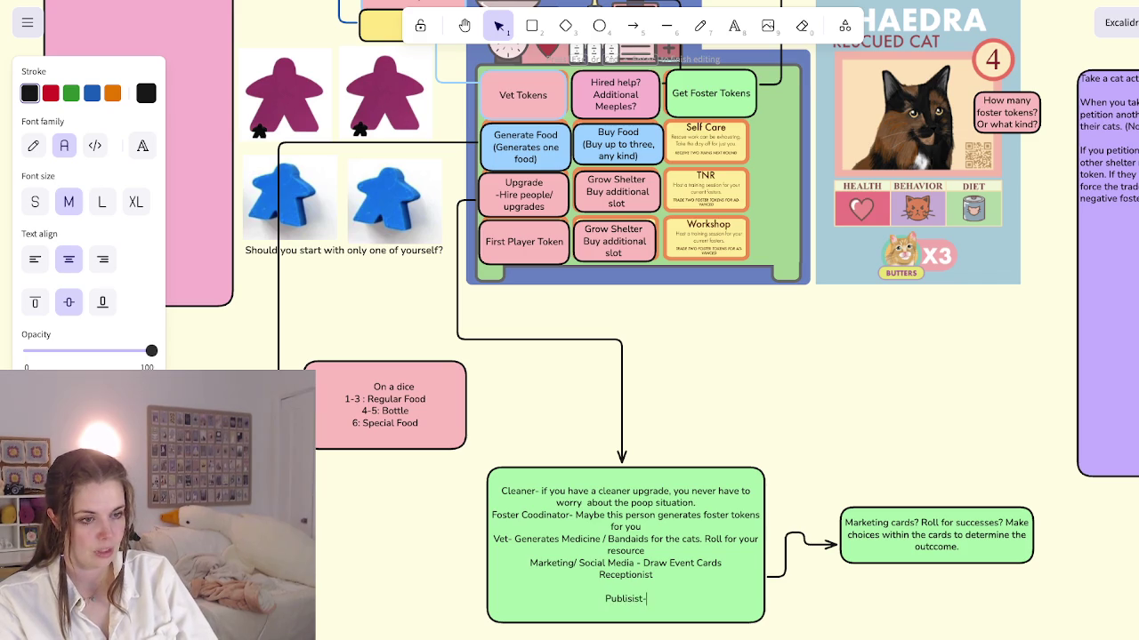
text( Re)
key(BackSpace)
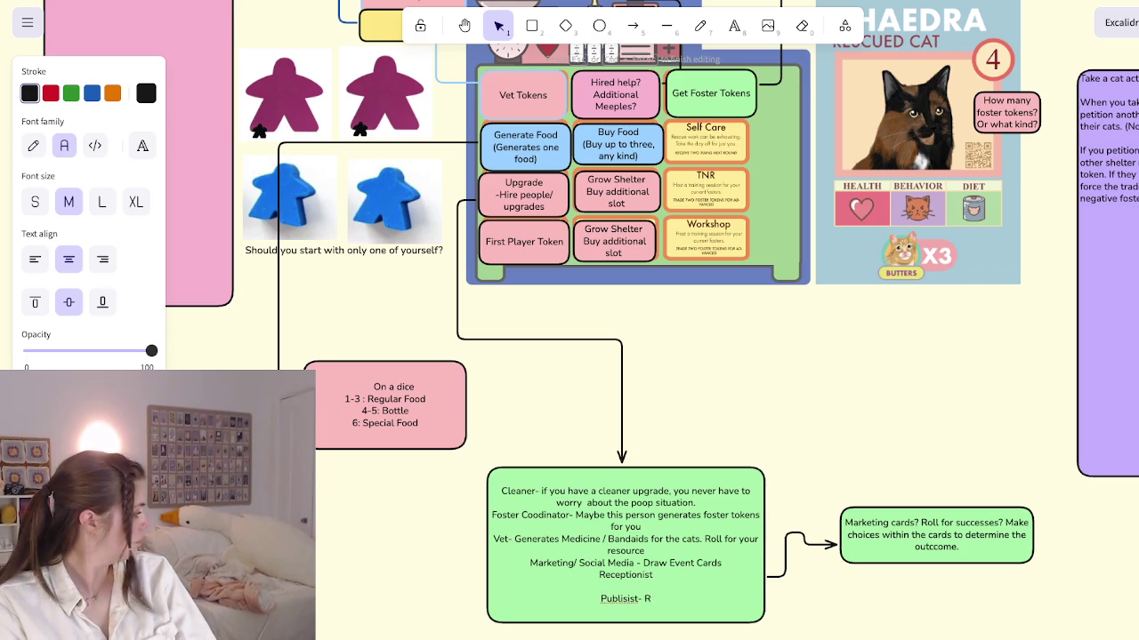
key(BackSpace)
text(Helps)
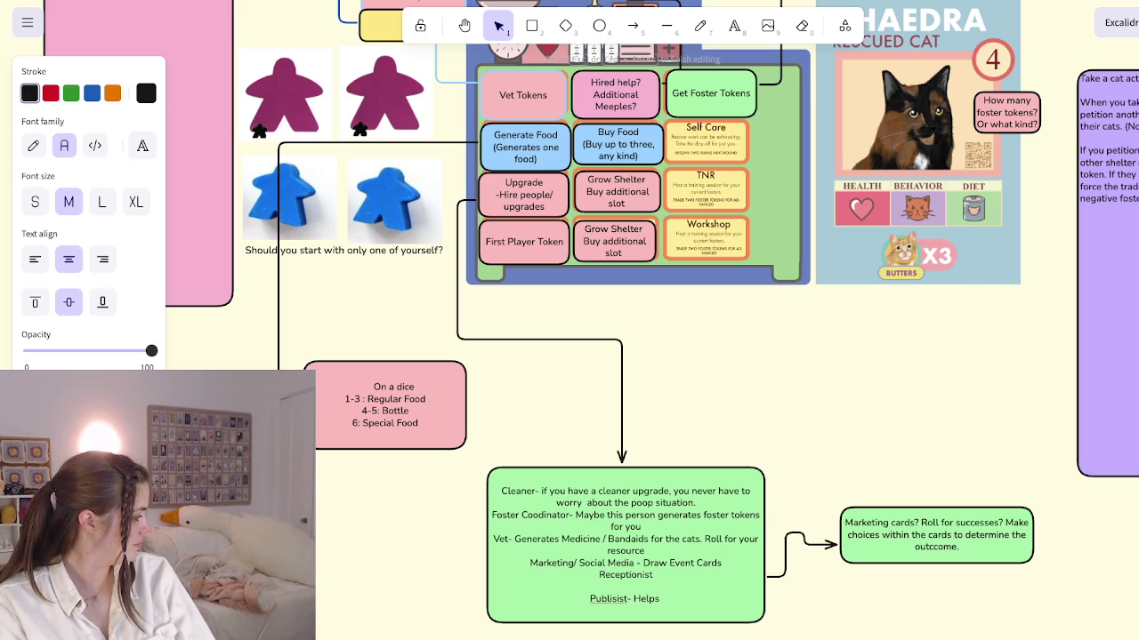
text( to reduce your bad reptuation)
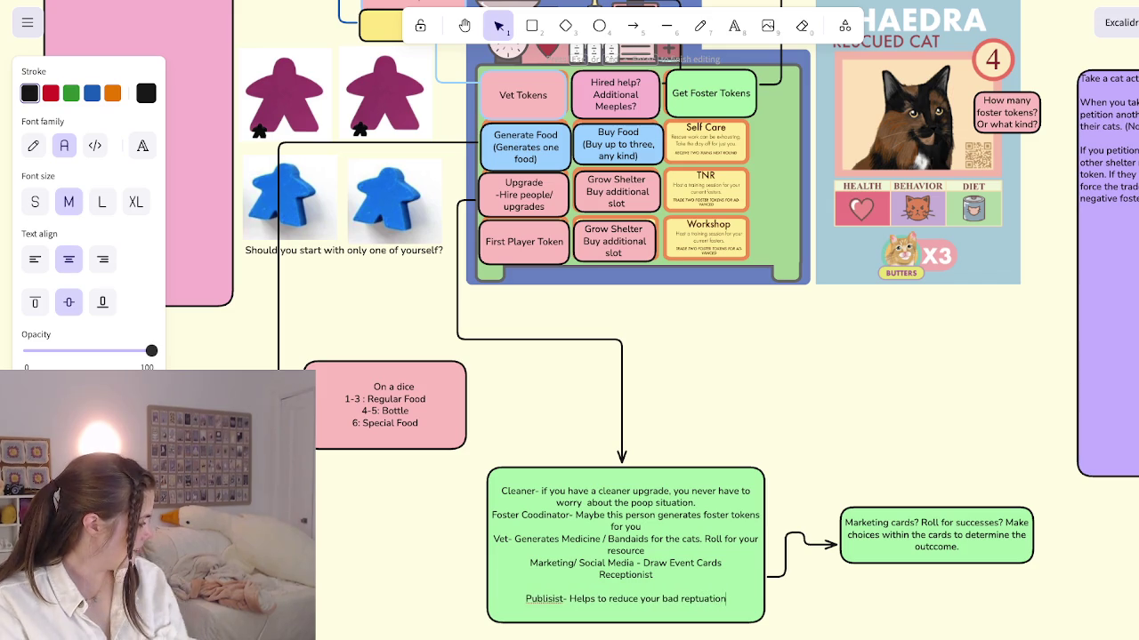
text(.)
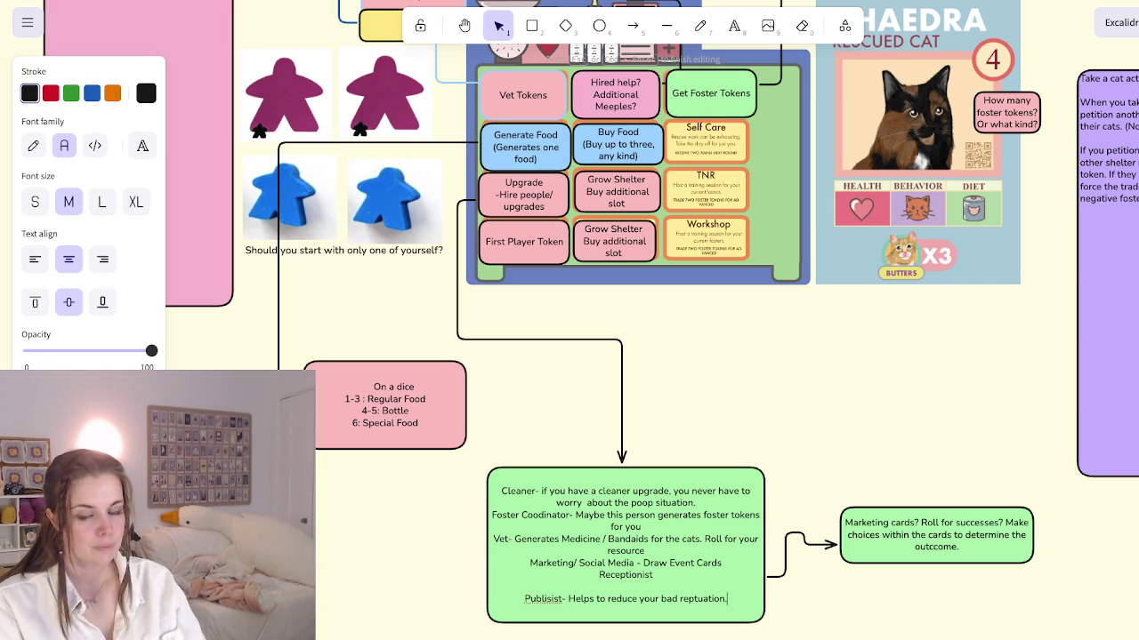
key(Escape)
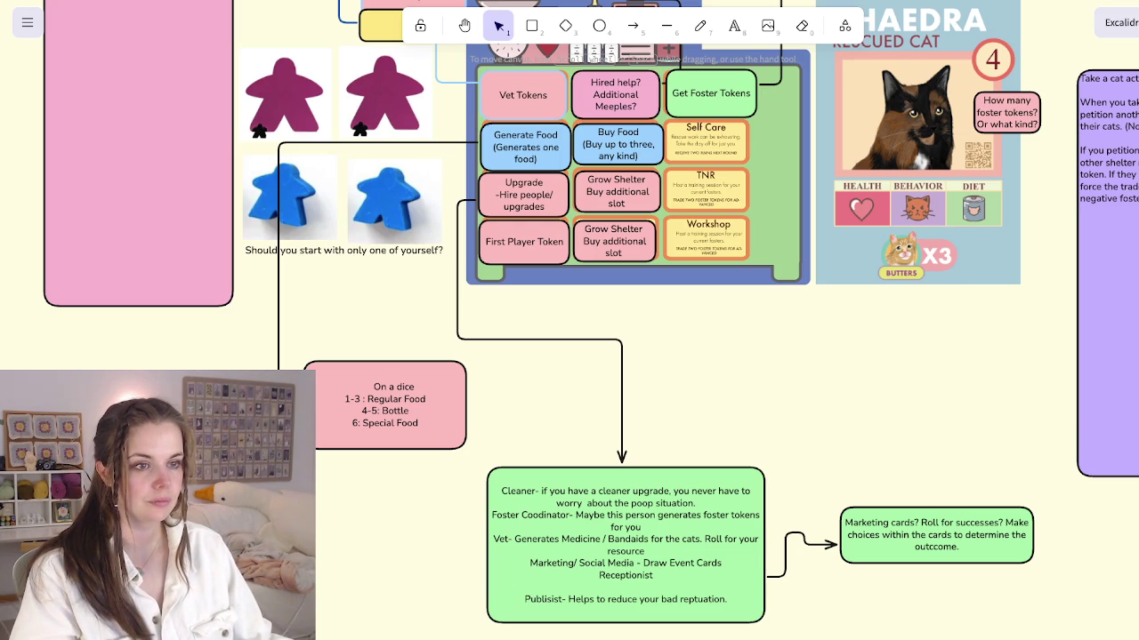
scroll(569, 320, down, 1)
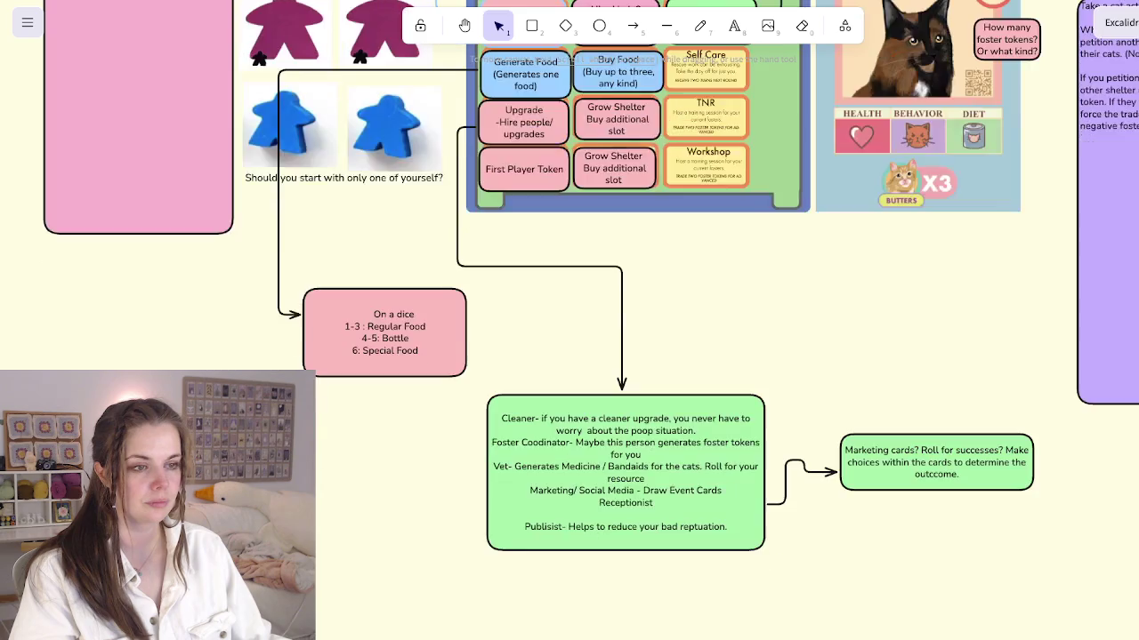
Step: Pan to the Phaedra cat card and select the purple Take a cat action card beside it
scroll(570, 320, right, 4)
scroll(569, 320, up, 1)
scroll(570, 320, right, 1)
ctrl+scroll(415, 320, up, 1)
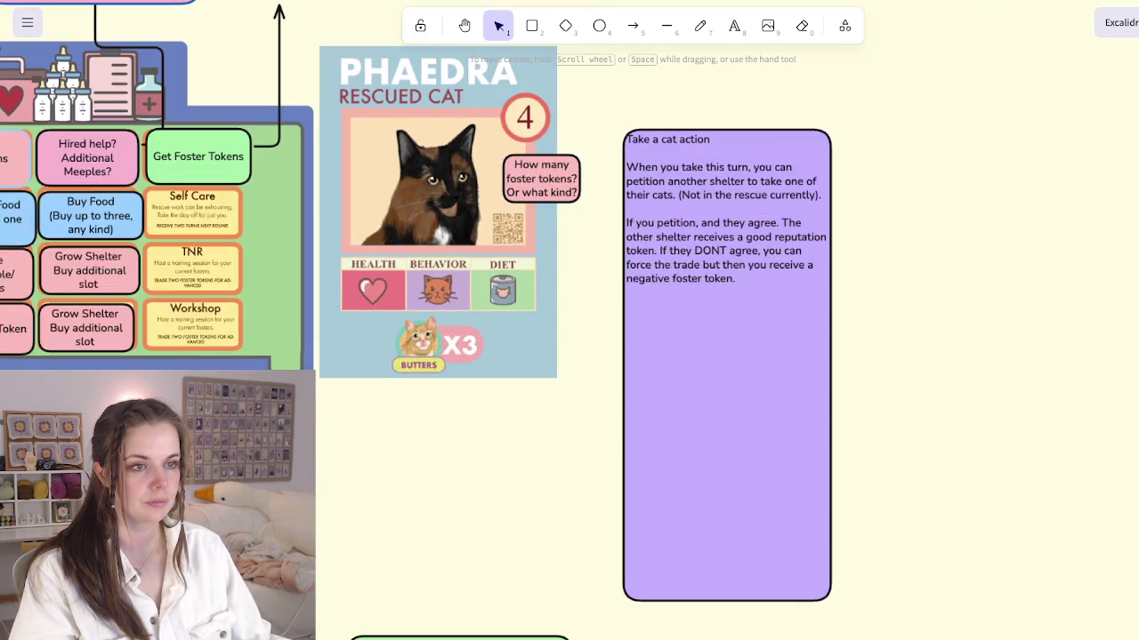
ctrl+scroll(415, 320, down, 1)
scroll(415, 320, up, 3)
scroll(415, 320, right, 2)
ctrl+scroll(734, 440, down, 2)
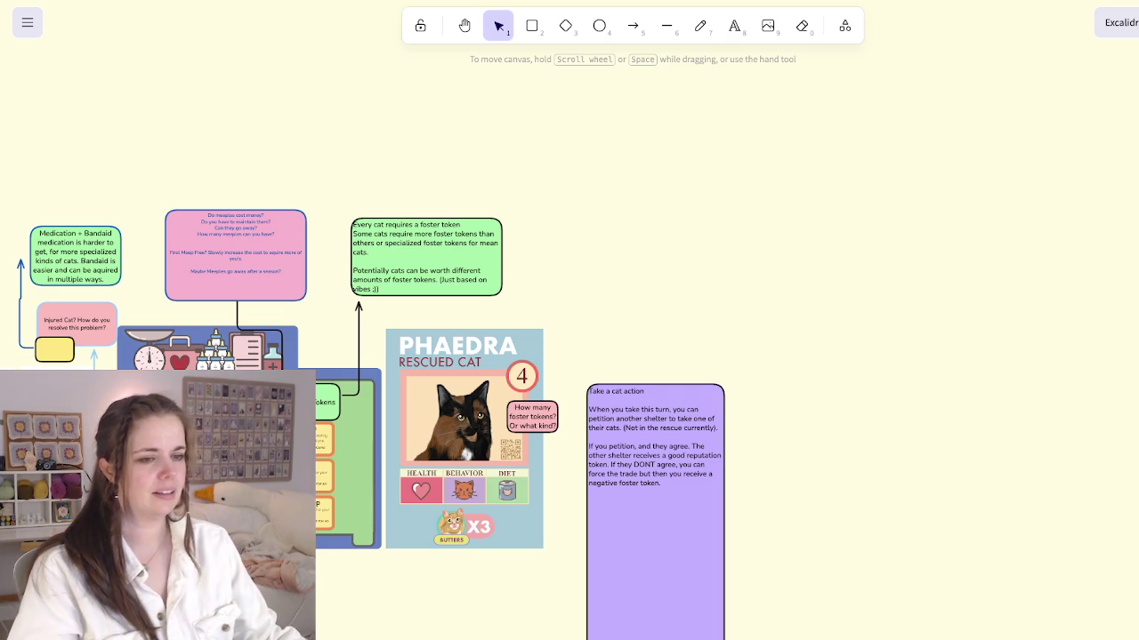
click(655, 534)
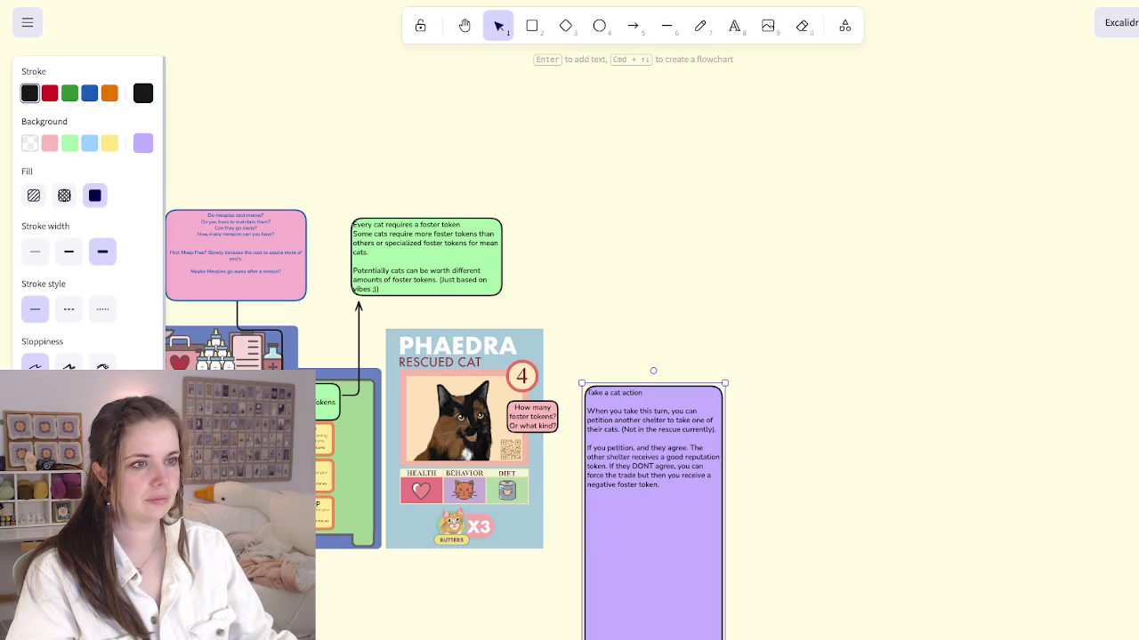
Step: Navigate to the tall purple Take a cat action card and widen it into a landscape card
scroll(763, 471, down, 10)
scroll(587, 356, up, 2)
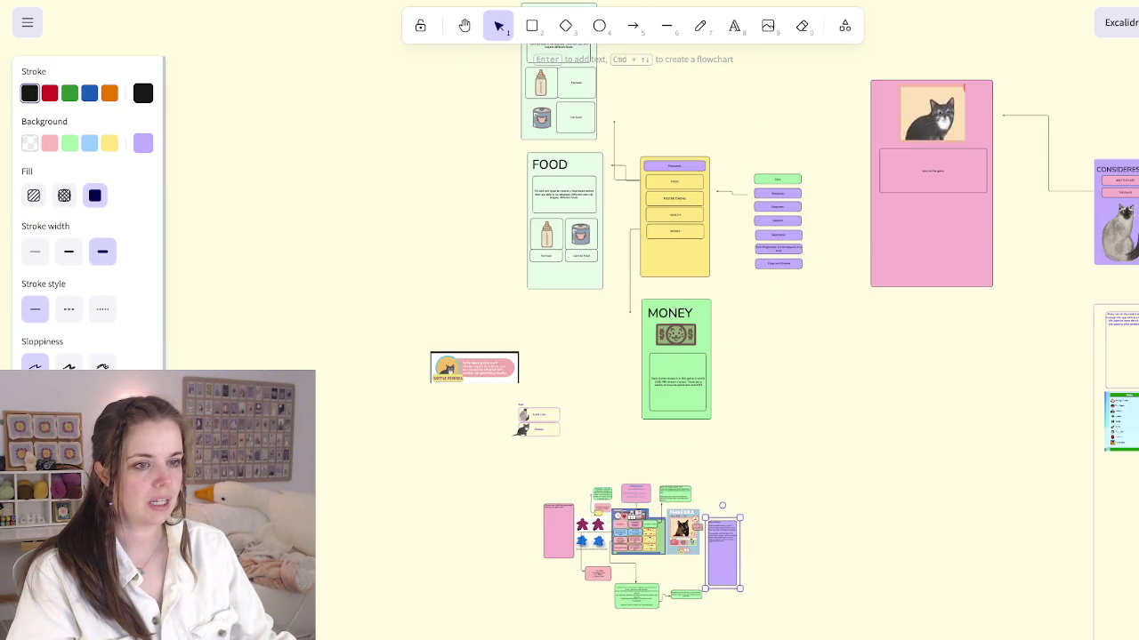
scroll(1023, 400, up, 3)
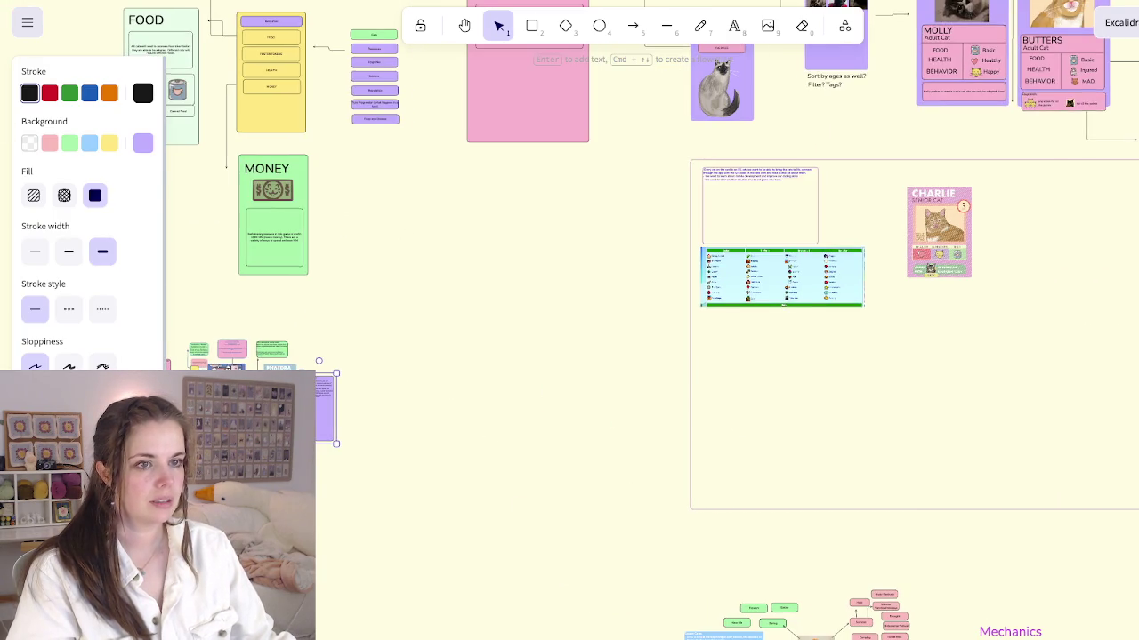
scroll(400, 196, up, 3)
scroll(534, 178, down, 1)
scroll(534, 178, down, 5)
scroll(569, 356, down, 3)
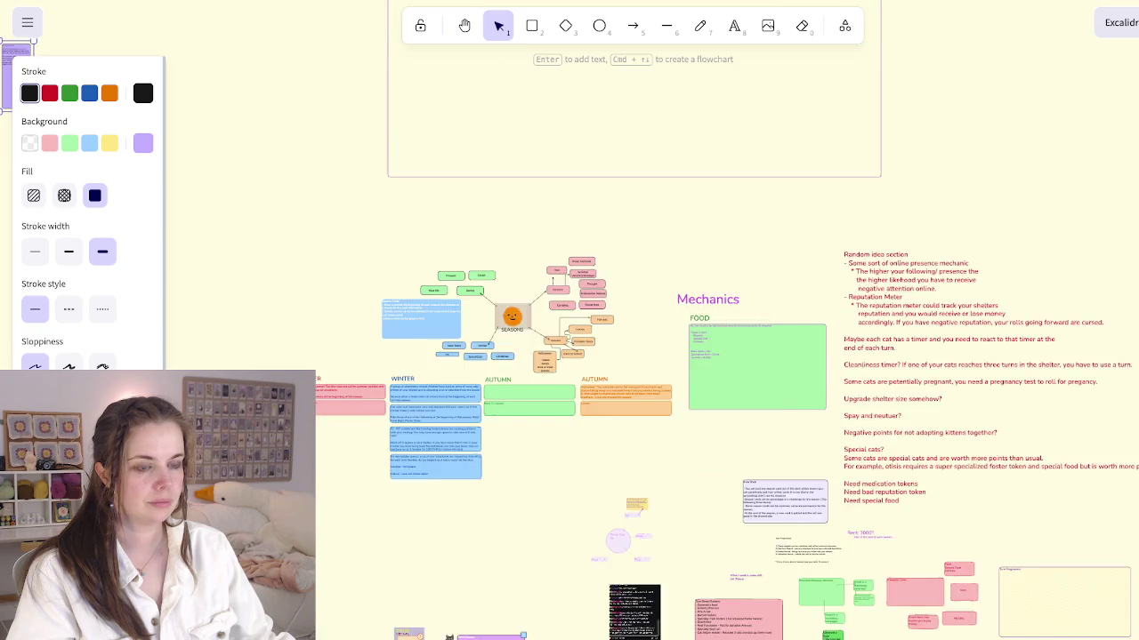
scroll(569, 356, down, 3)
scroll(587, 427, up, 5)
scroll(569, 356, up, 1)
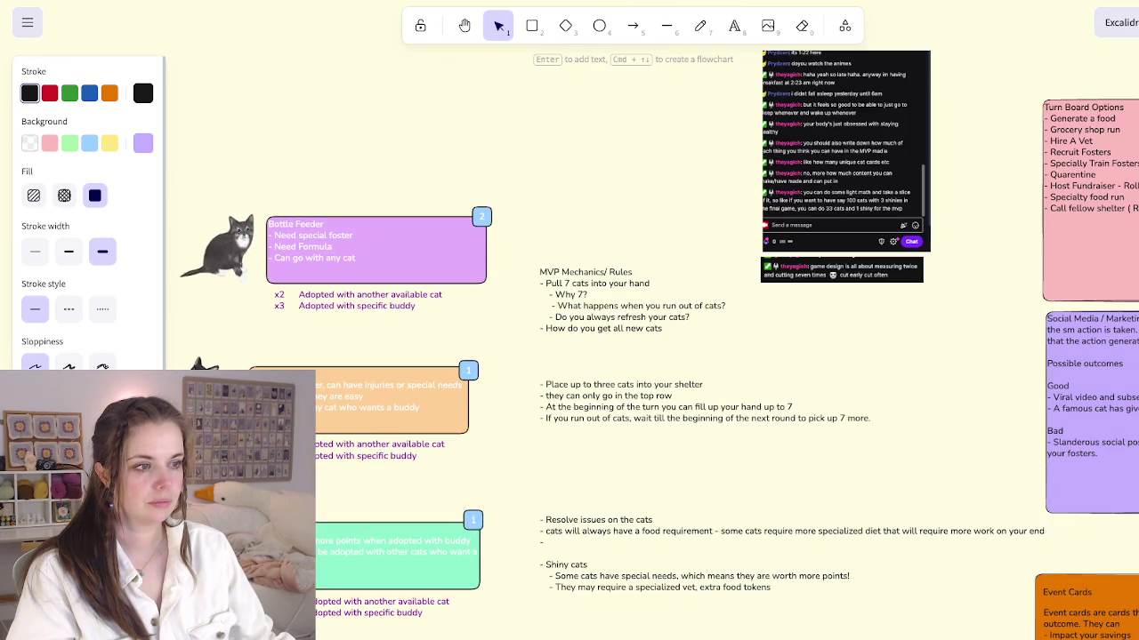
scroll(569, 320, down, 2)
scroll(570, 320, down, 5)
scroll(569, 320, right, 2)
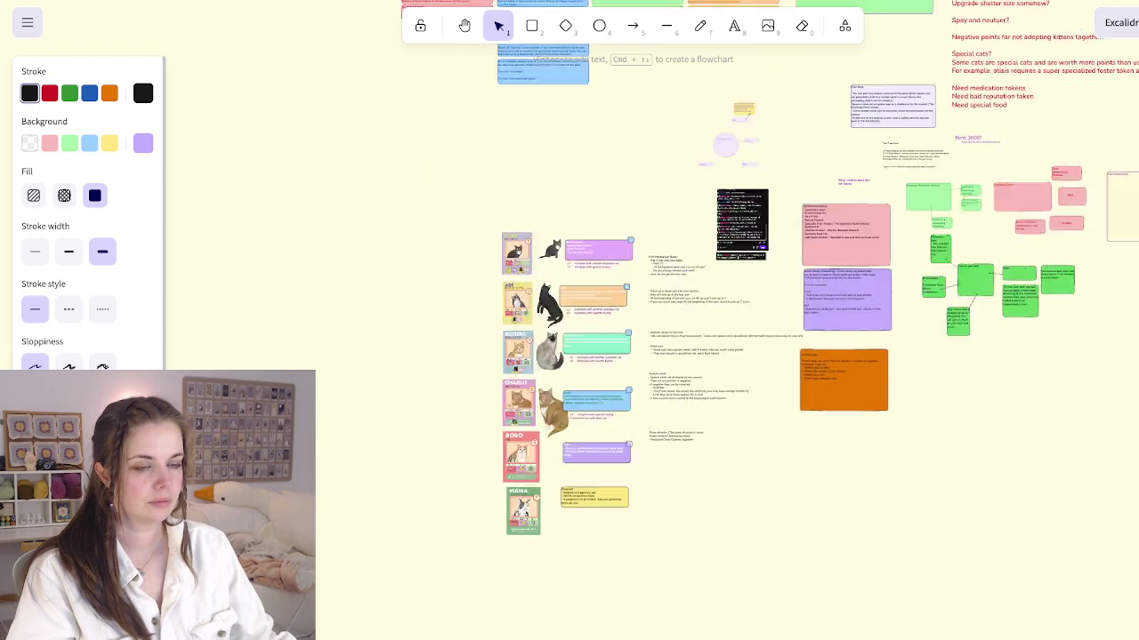
scroll(570, 320, right, 3)
scroll(569, 320, right, 3)
scroll(747, 374, up, 5)
scroll(747, 374, up, 5)
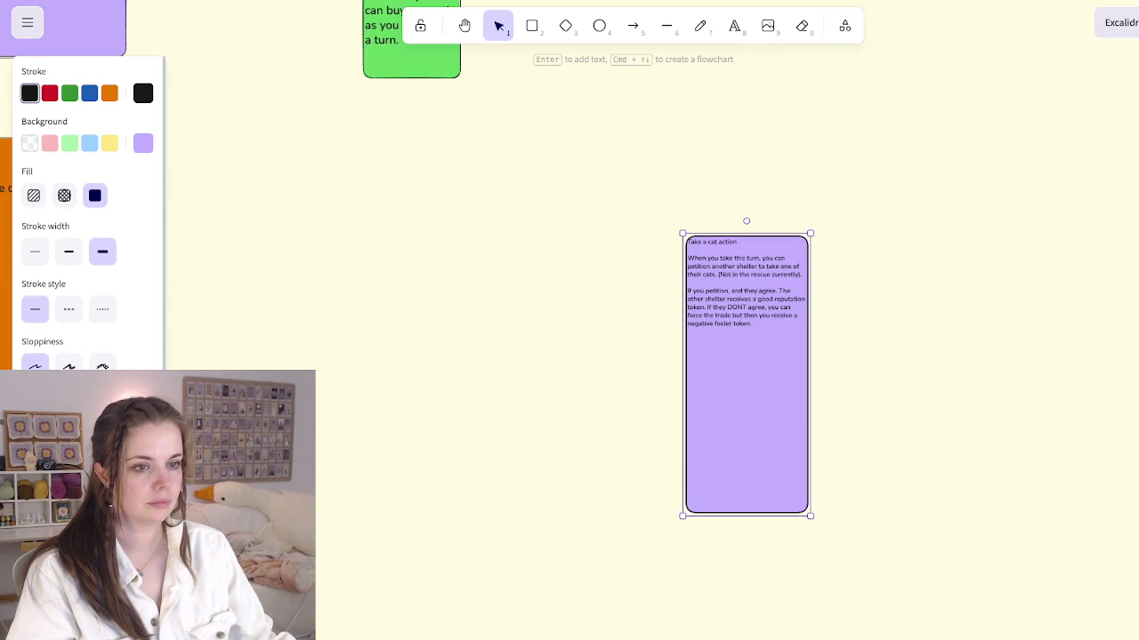
mouse_move(746, 374)
mouse_down()
mouse_move(450, 286)
mouse_move(913, 286)
mouse_up()
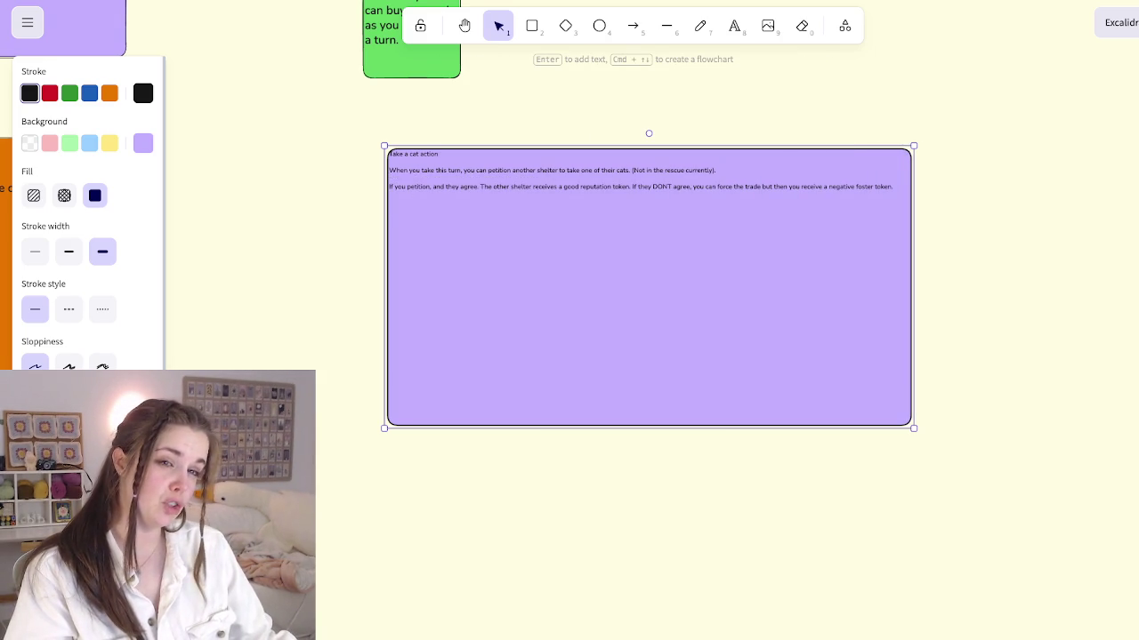
Step: Make the Take a cat action card yellow and shrink it to a smaller rectangle
click(110, 143)
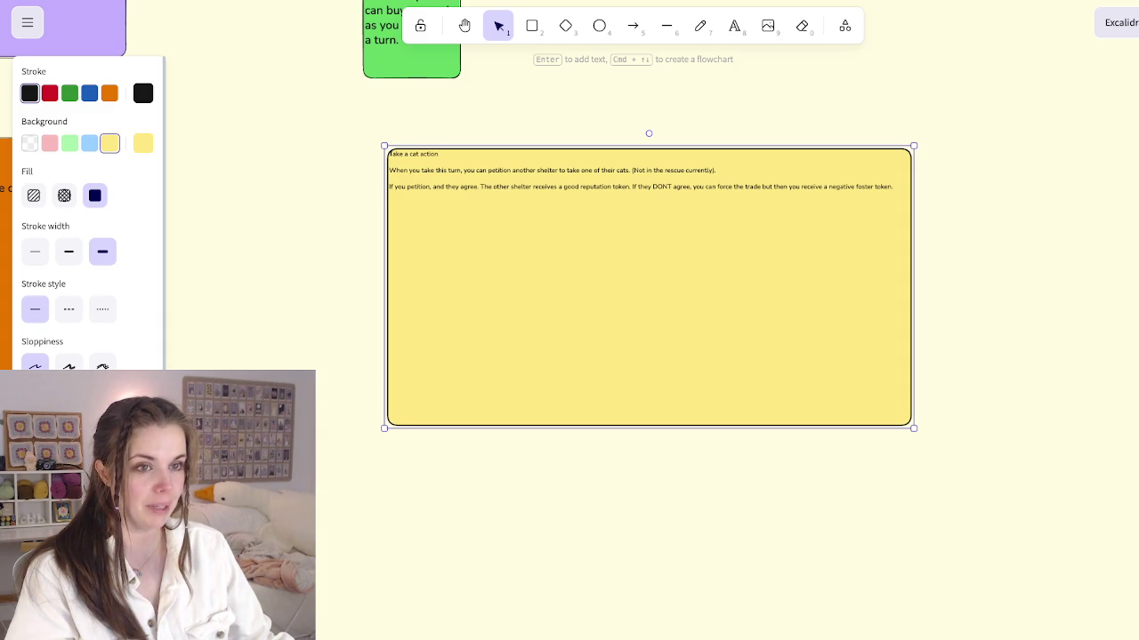
key(Return)
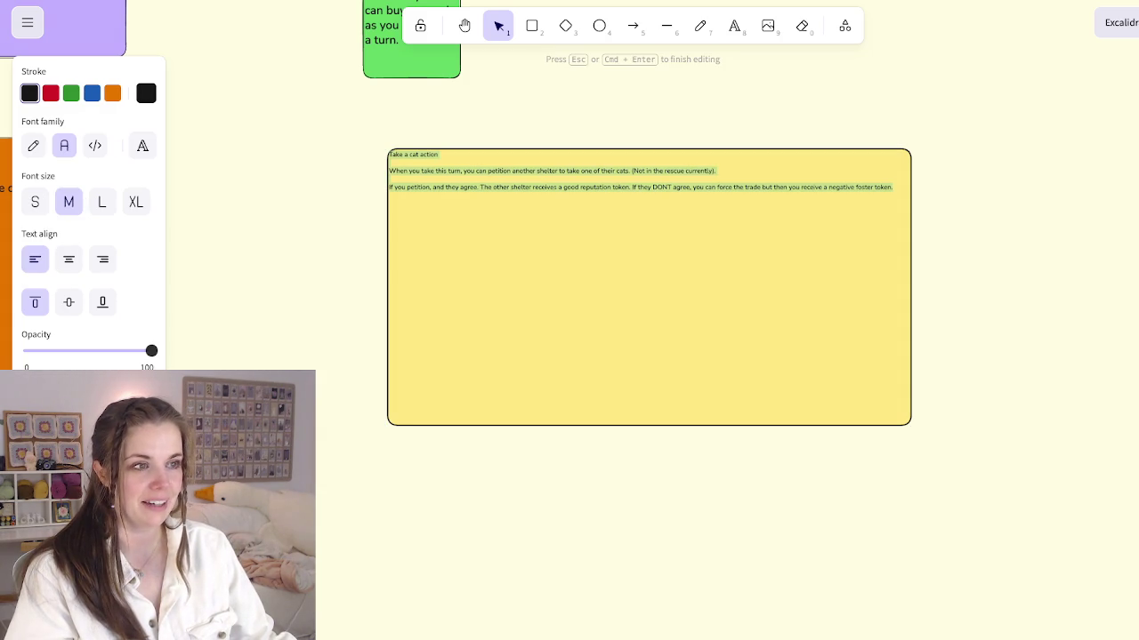
key(Escape)
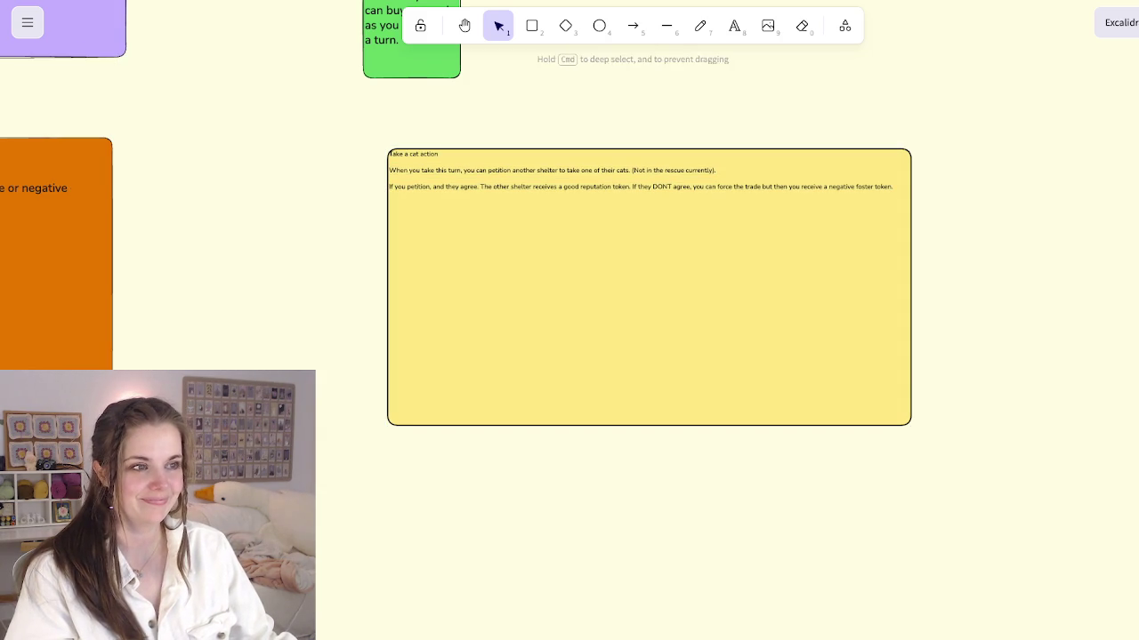
drag(913, 145, 682, 267)
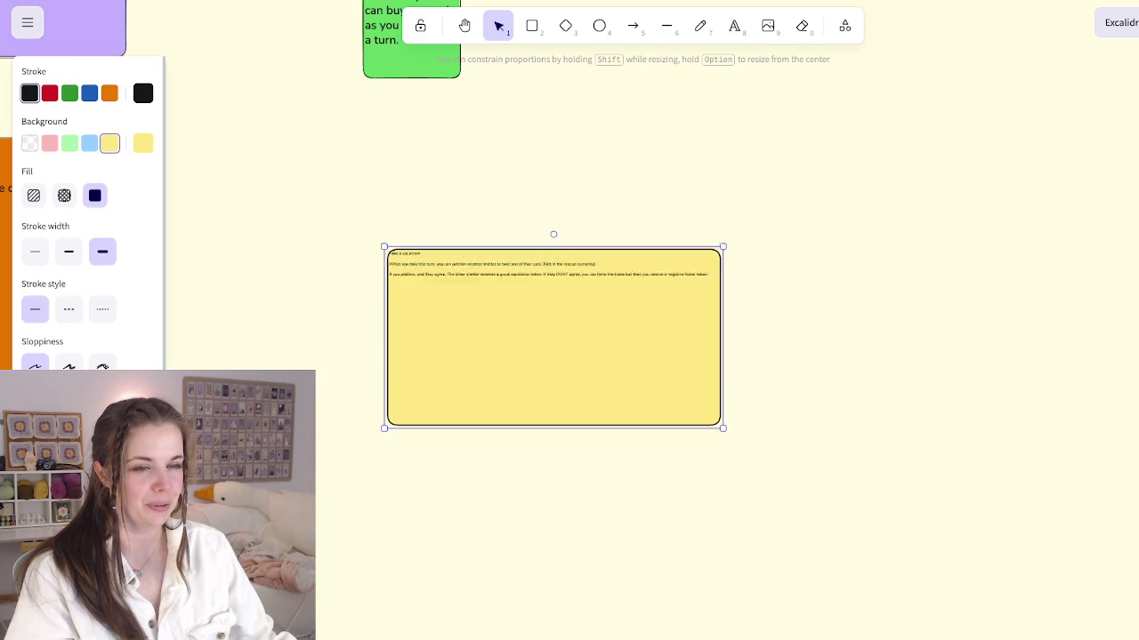
Step: Delete the yellow card from beside the orange card
double_click(499, 292)
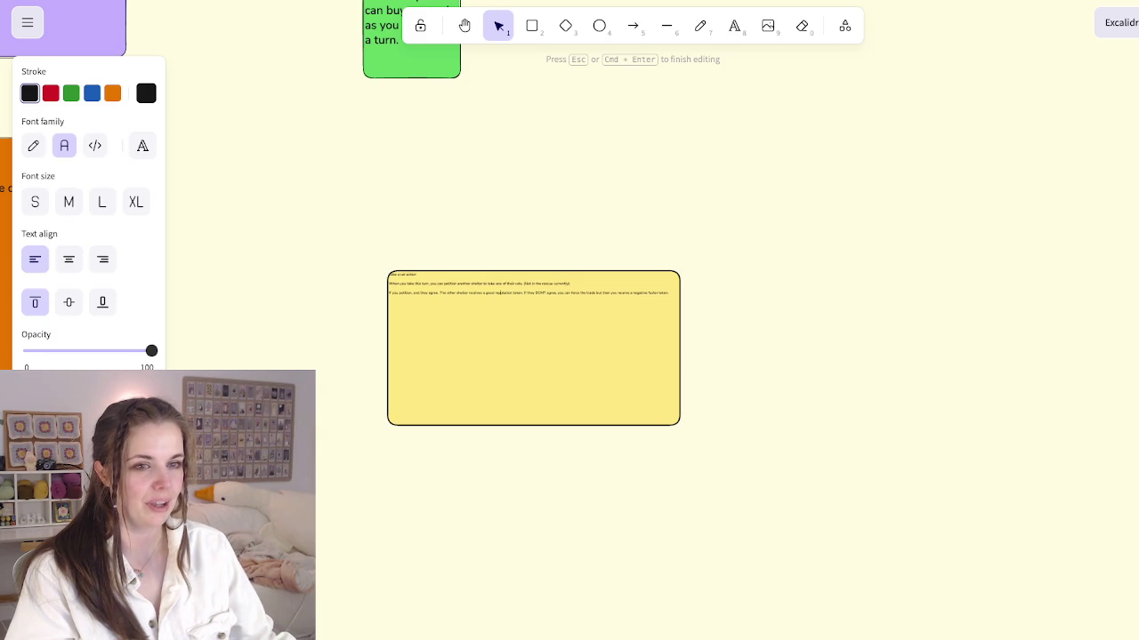
key(Escape)
key(Delete)
scroll(569, 320, left, 5)
scroll(570, 320, up, 2)
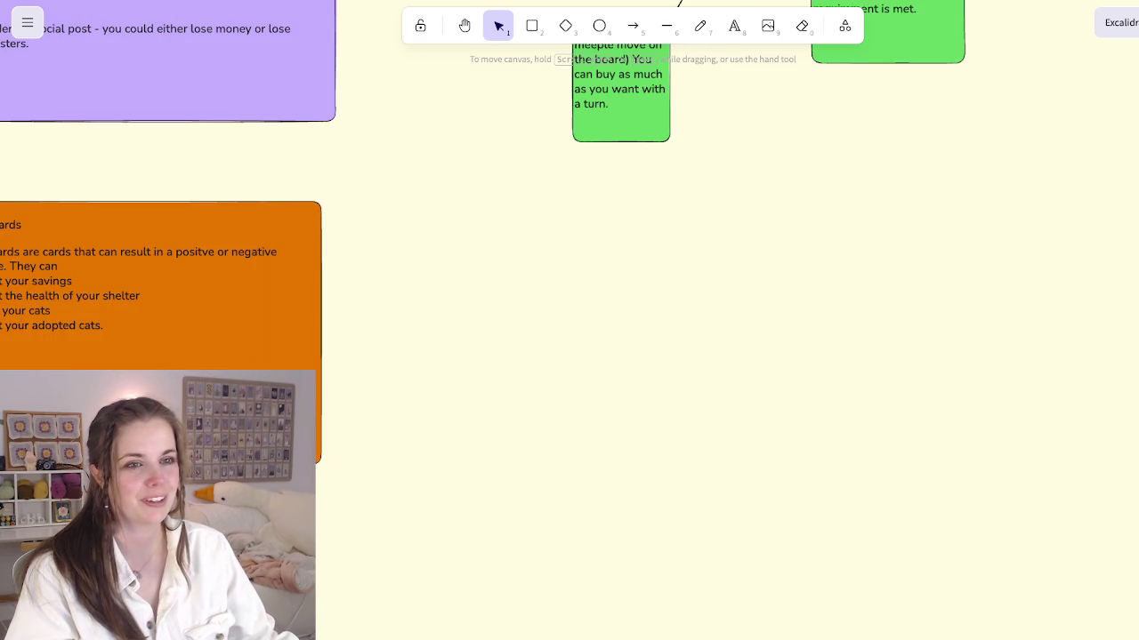
Step: Draw a blank yellow rectangle right of the orange card and below the green card
key(r)
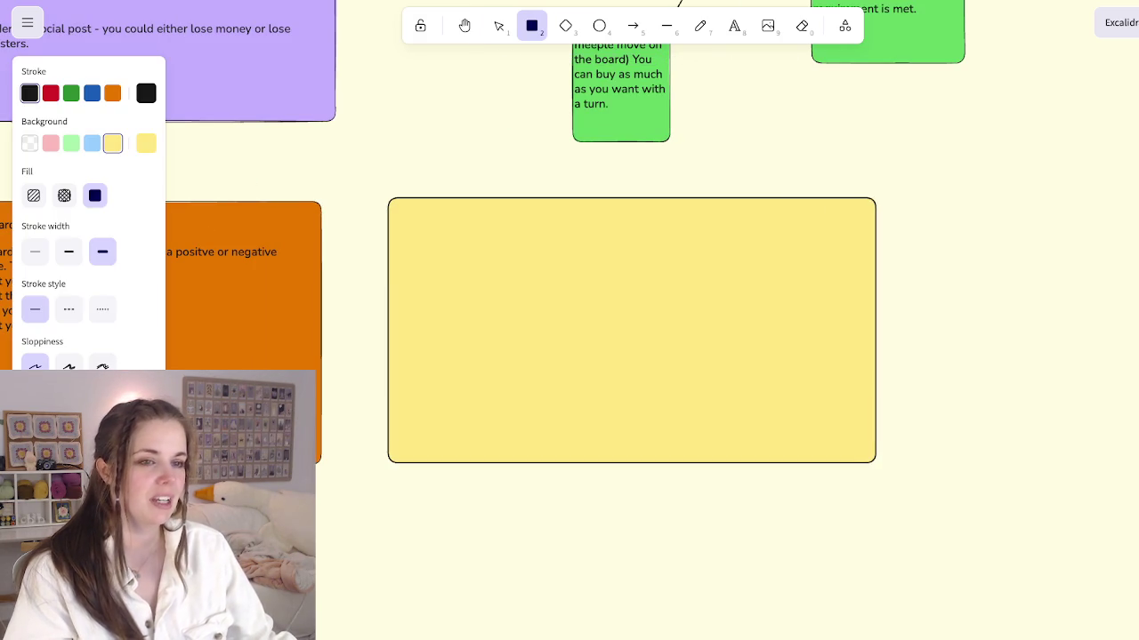
drag(390, 199, 721, 443)
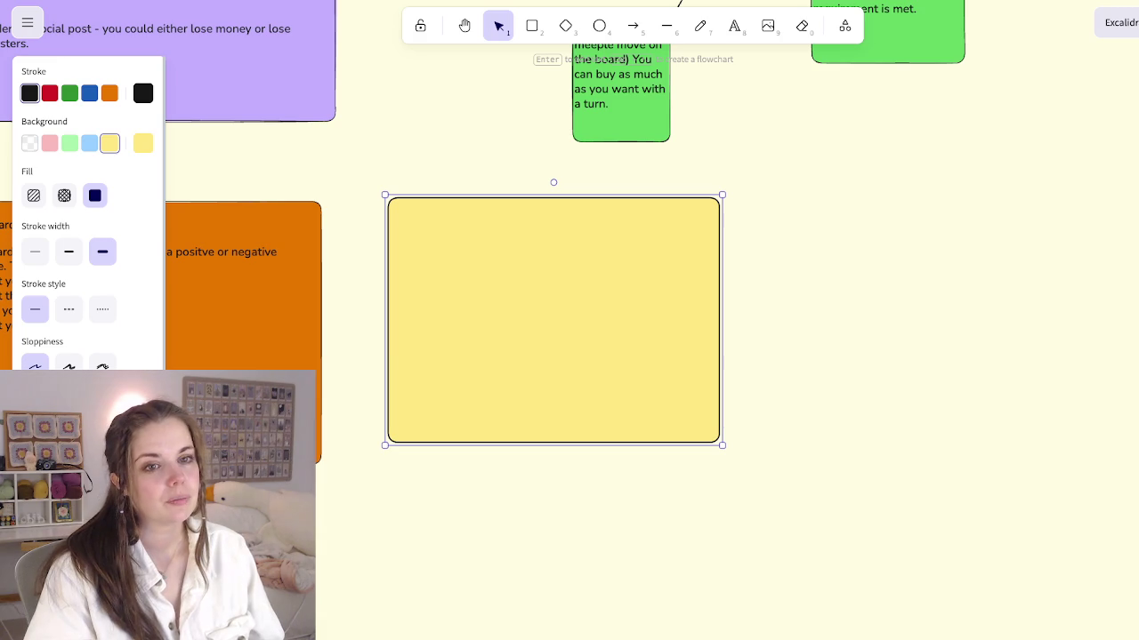
Step: Pan over to the lower Grow Shelter box on the action board
scroll(774, 286, left, 5)
scroll(774, 286, left, 10)
scroll(774, 286, left, 10)
scroll(774, 287, left, 10)
scroll(774, 286, down, 10)
scroll(774, 286, left, 10)
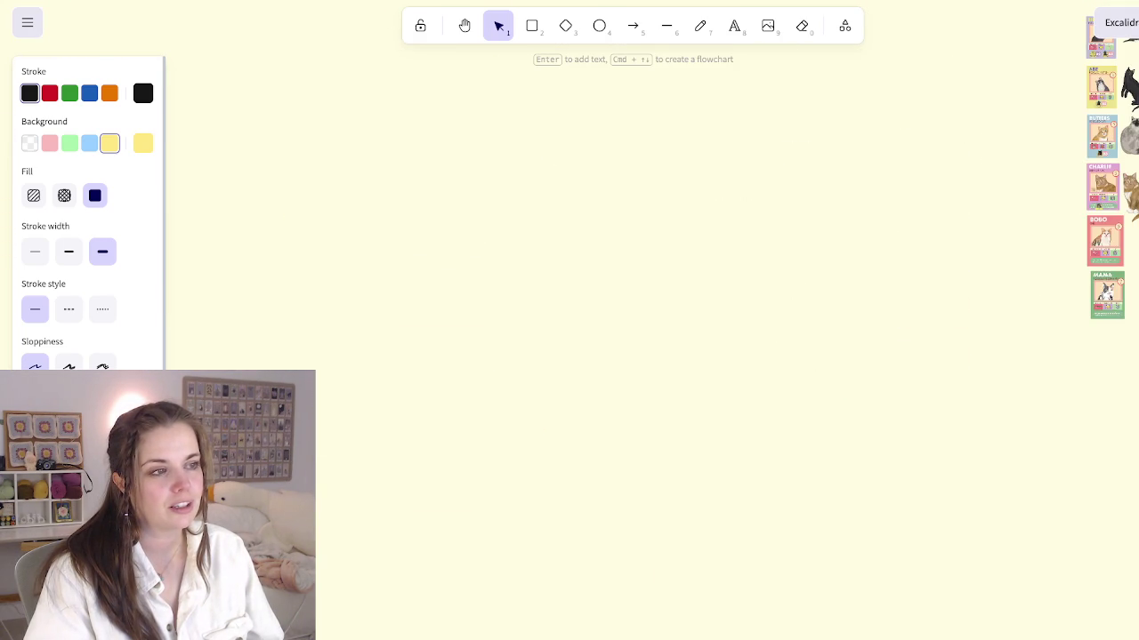
scroll(773, 286, right, 5)
scroll(774, 287, up, 1)
scroll(774, 286, up, 5)
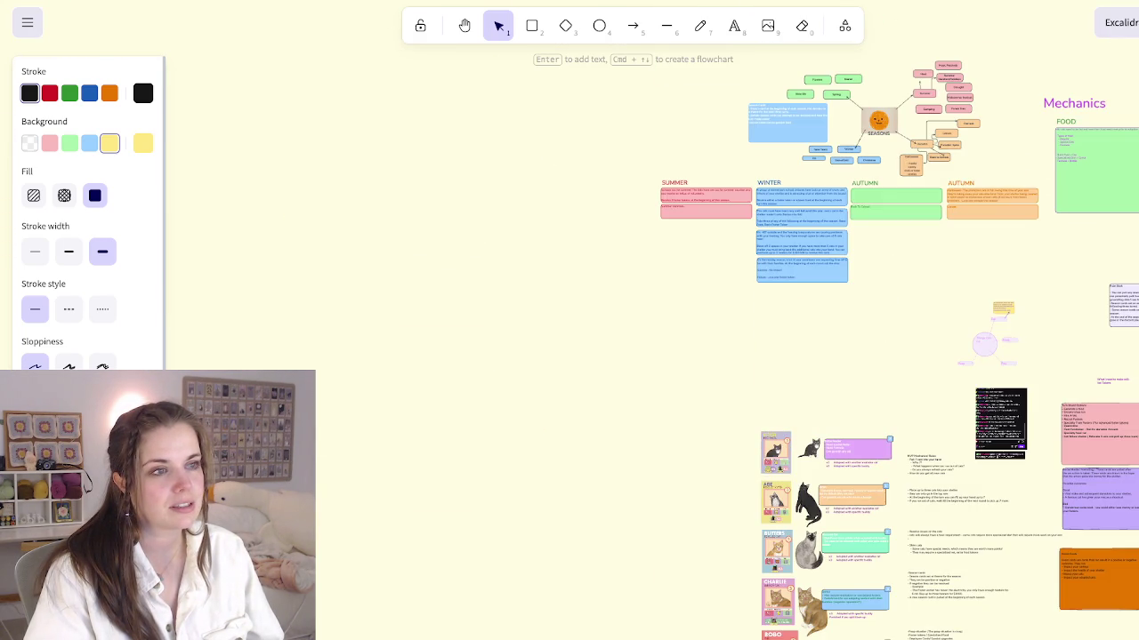
scroll(774, 287, up, 2)
scroll(774, 286, up, 5)
scroll(774, 286, left, 5)
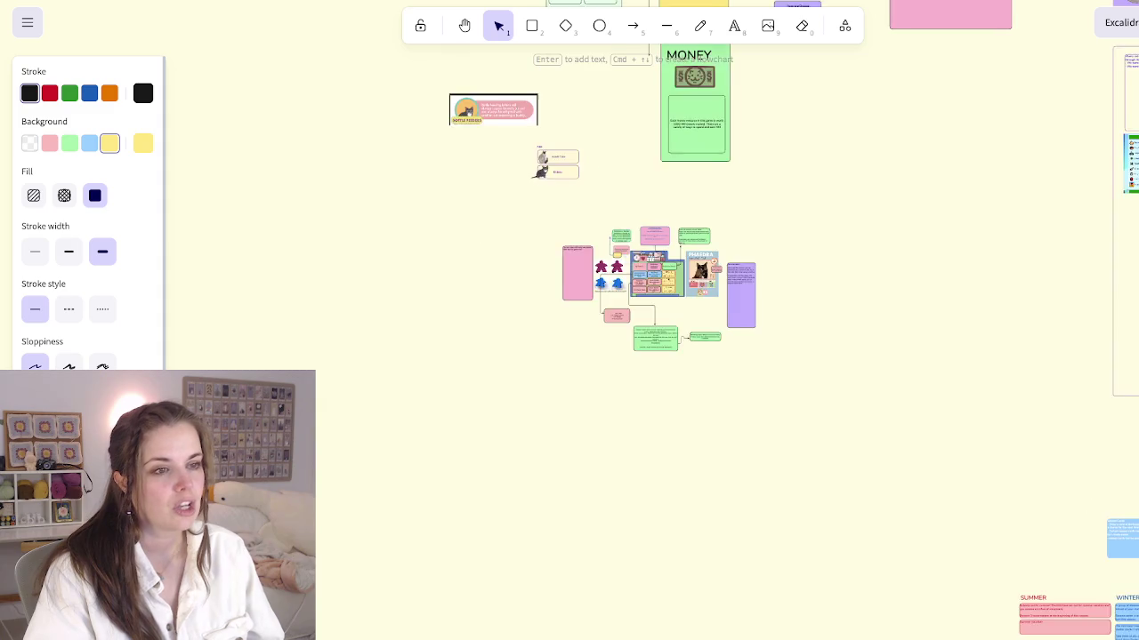
ctrl+scroll(569, 320, up, 5)
ctrl+scroll(713, 302, down, 3)
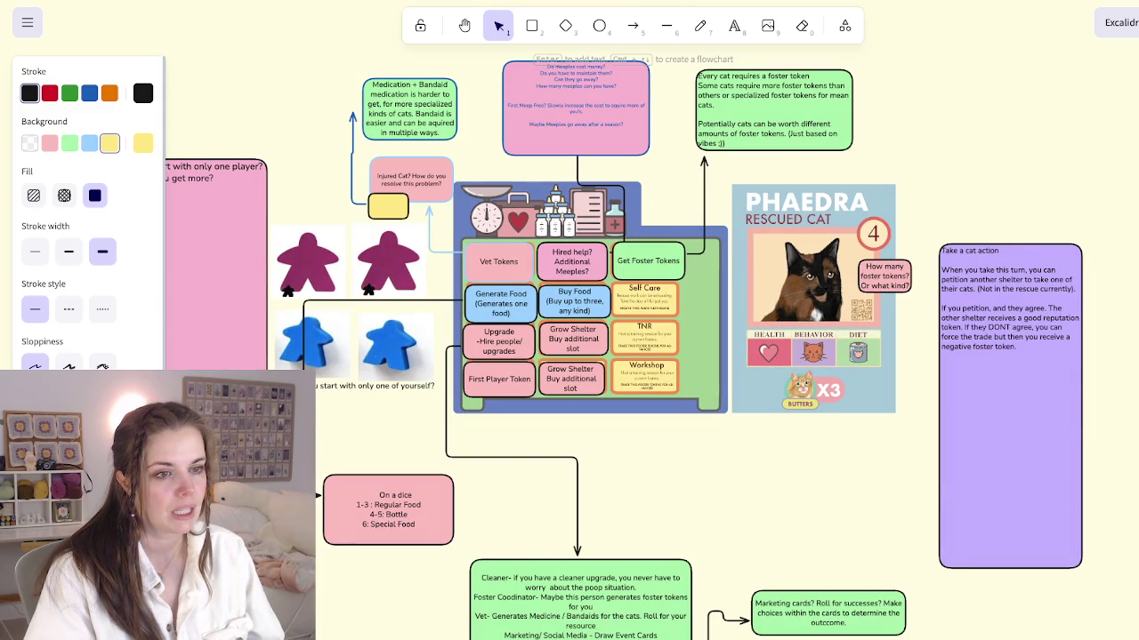
scroll(623, 346, right, 2)
scroll(622, 347, down, 1)
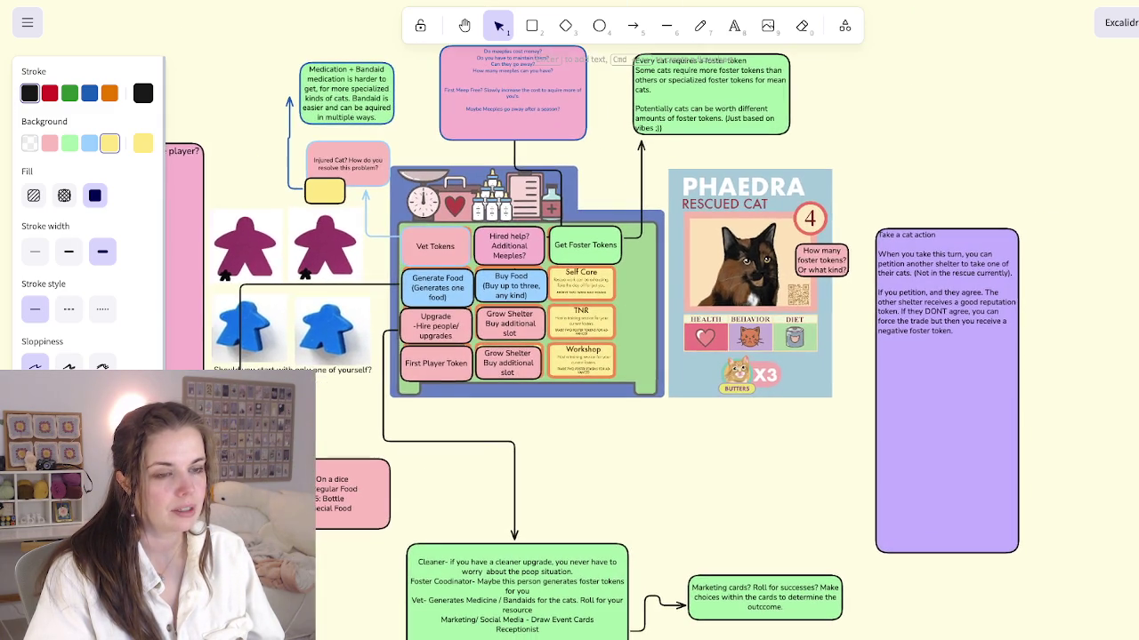
Step: Replace the lower Grow Shelter box's text with 'Take Cat action'
key(Return)
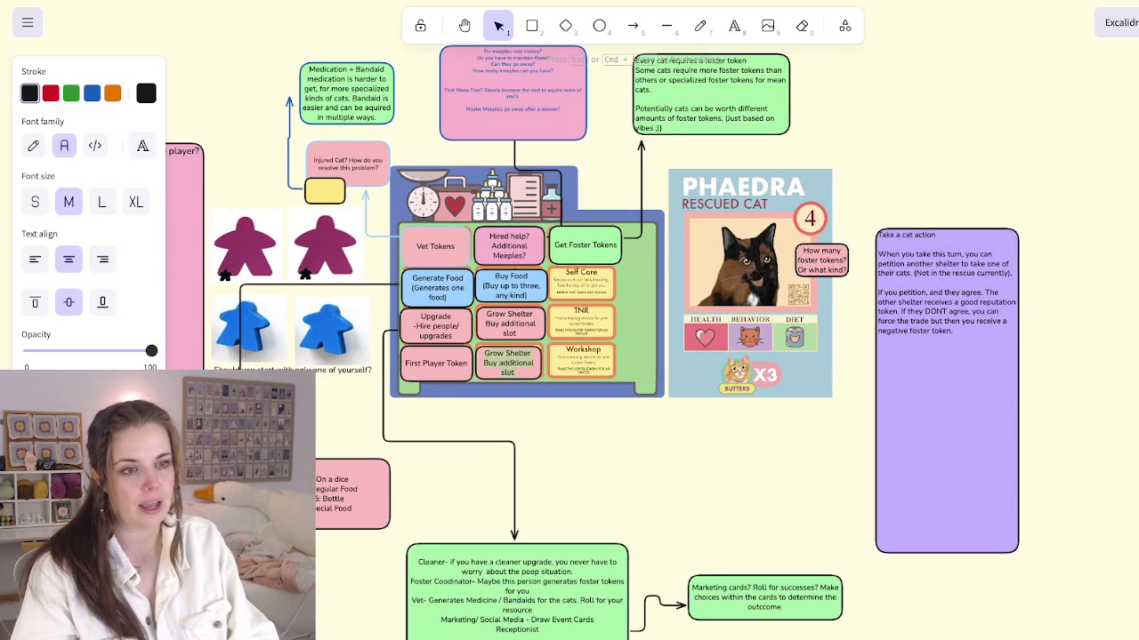
text(Take Cat action)
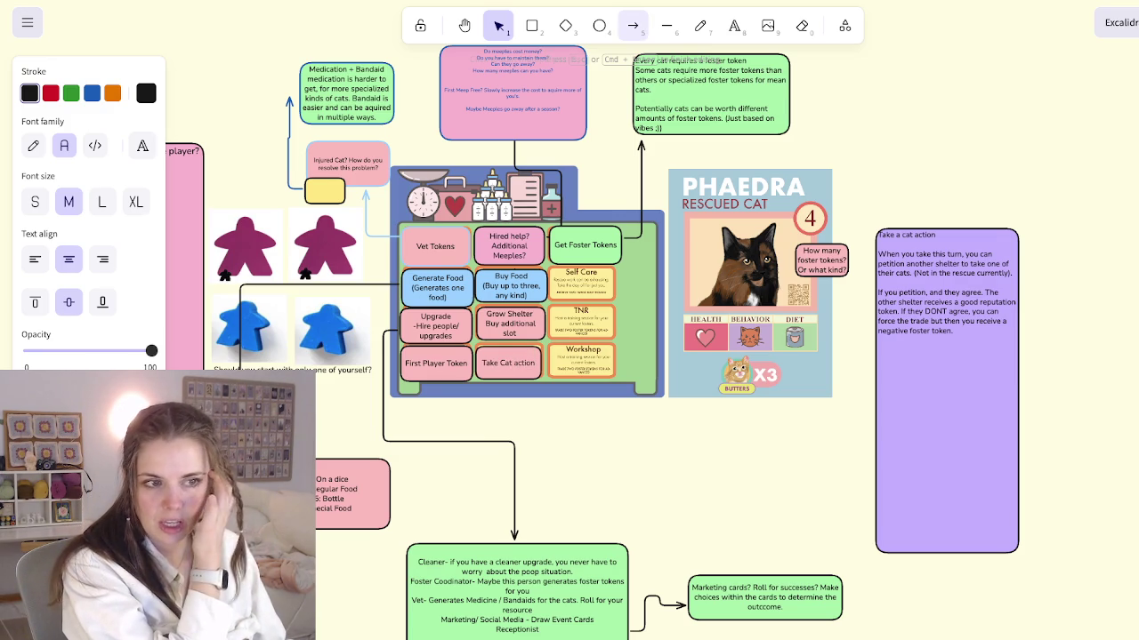
key(Escape)
Step: Draw an elbow arrow from Take Cat action to the purple card, ending higher on its edge
key(a)
drag(521, 379, 872, 481)
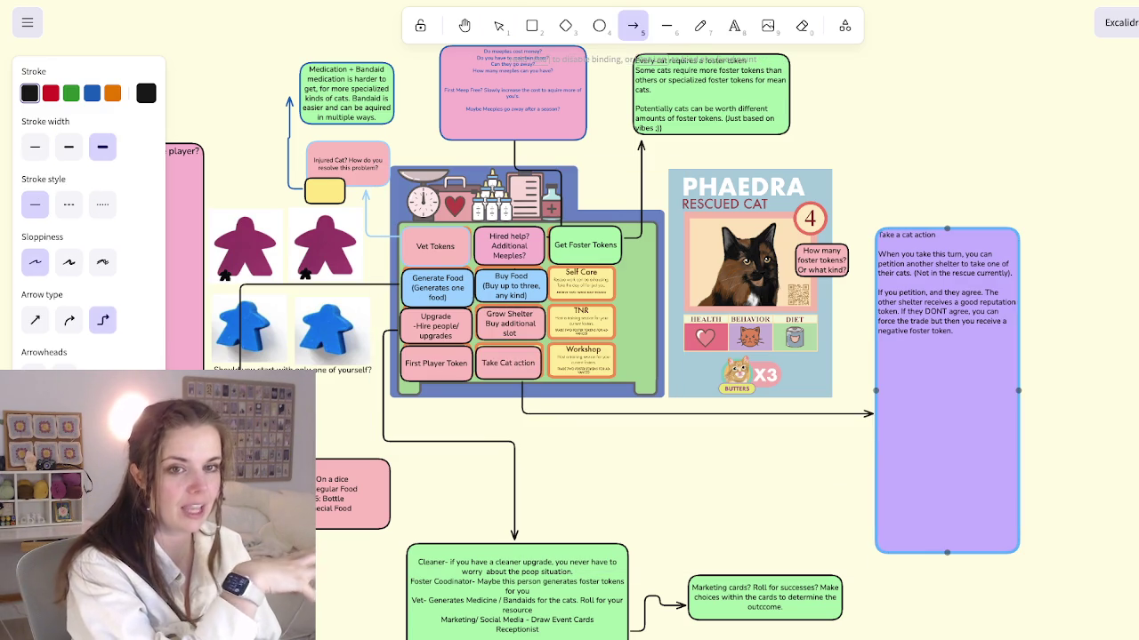
drag(872, 480, 872, 408)
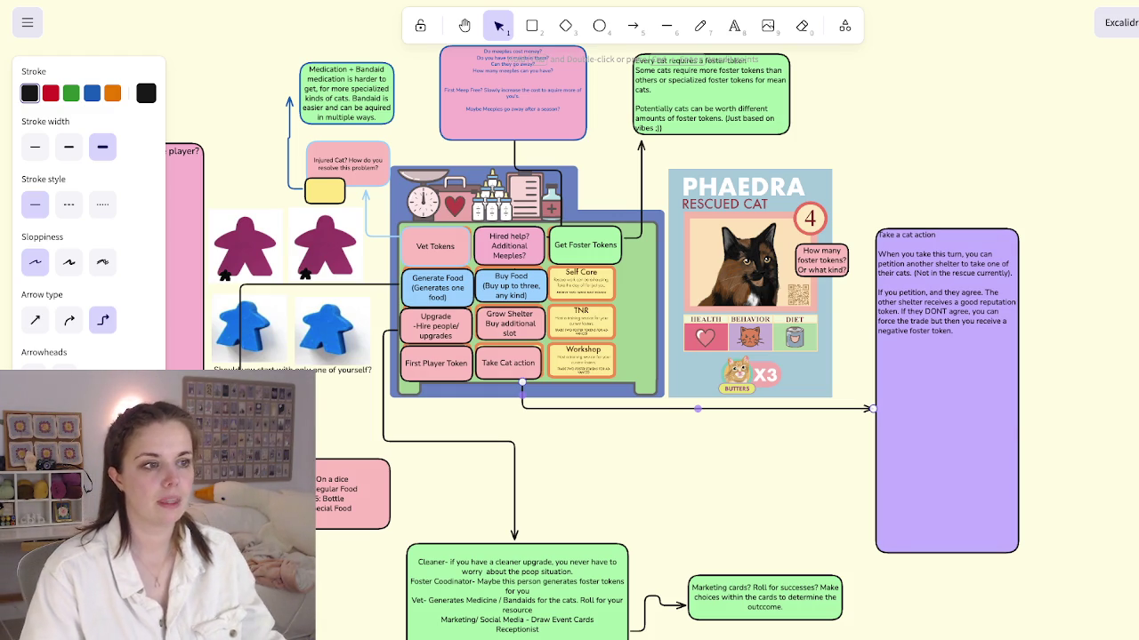
scroll(667, 300, down, 1)
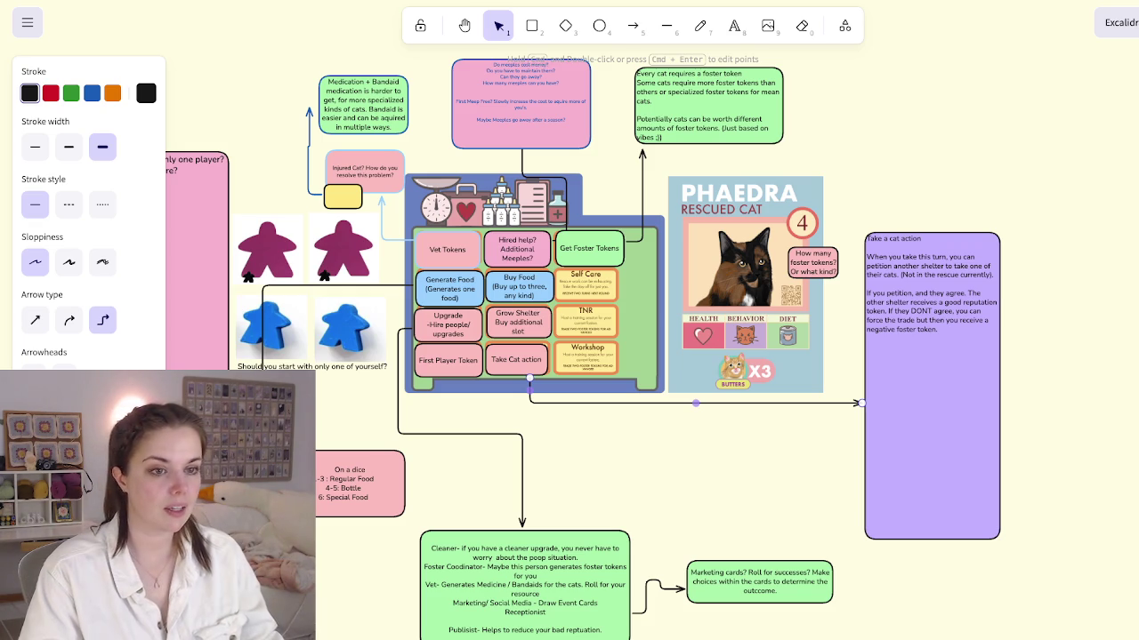
scroll(512, 361, up, 3)
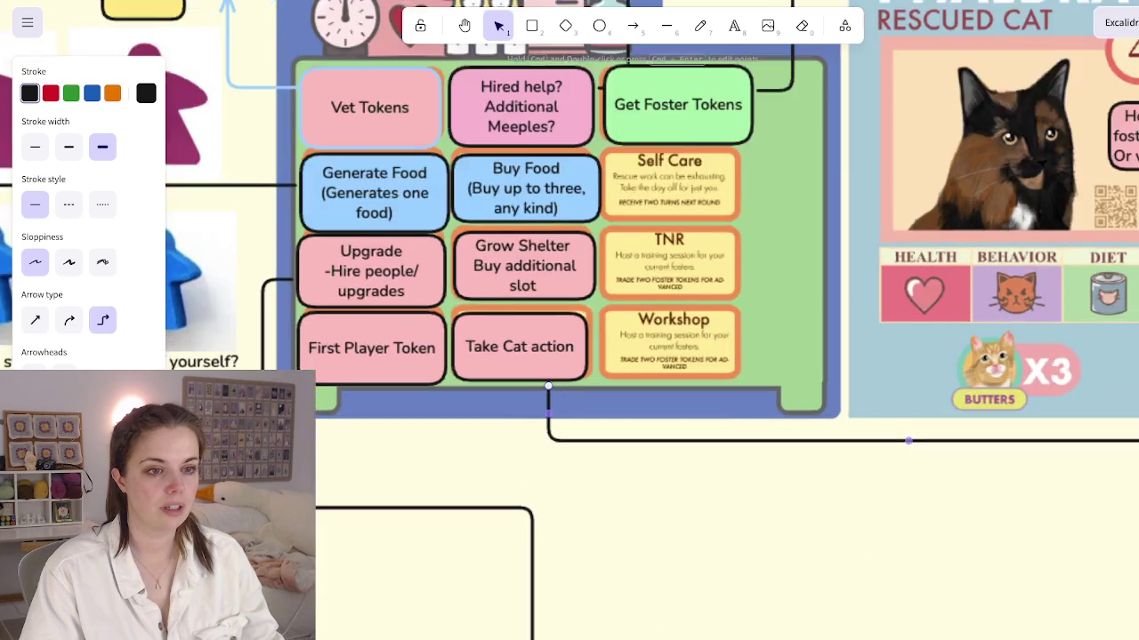
scroll(512, 362, up, 3)
scroll(513, 361, up, 3)
scroll(534, 347, down, 3)
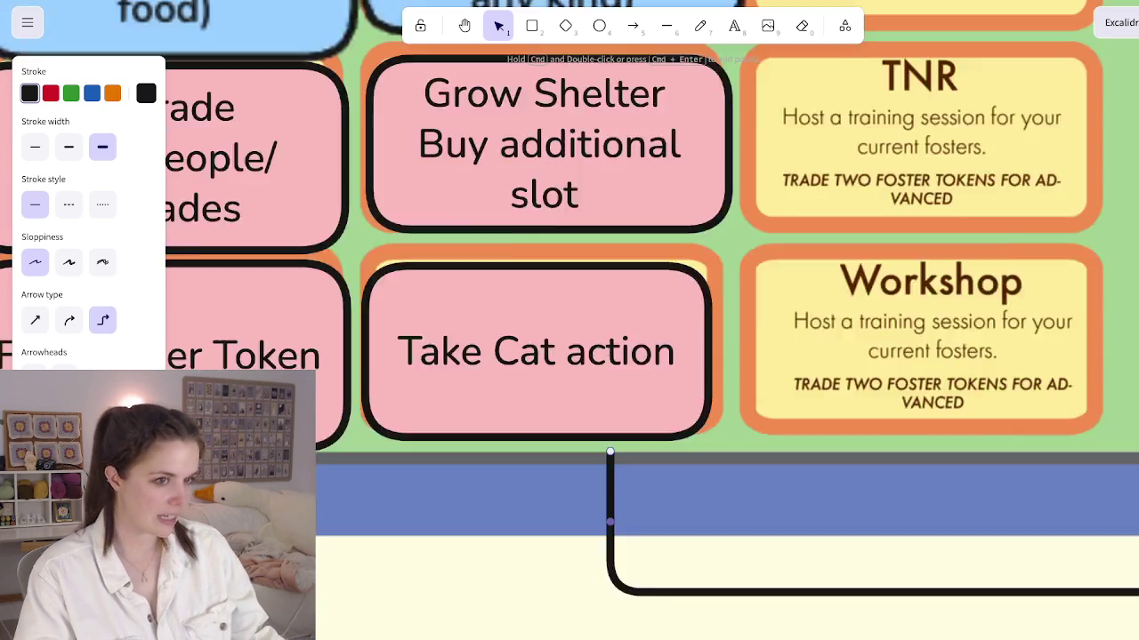
scroll(534, 347, down, 5)
scroll(534, 356, down, 1)
scroll(537, 371, down, 3)
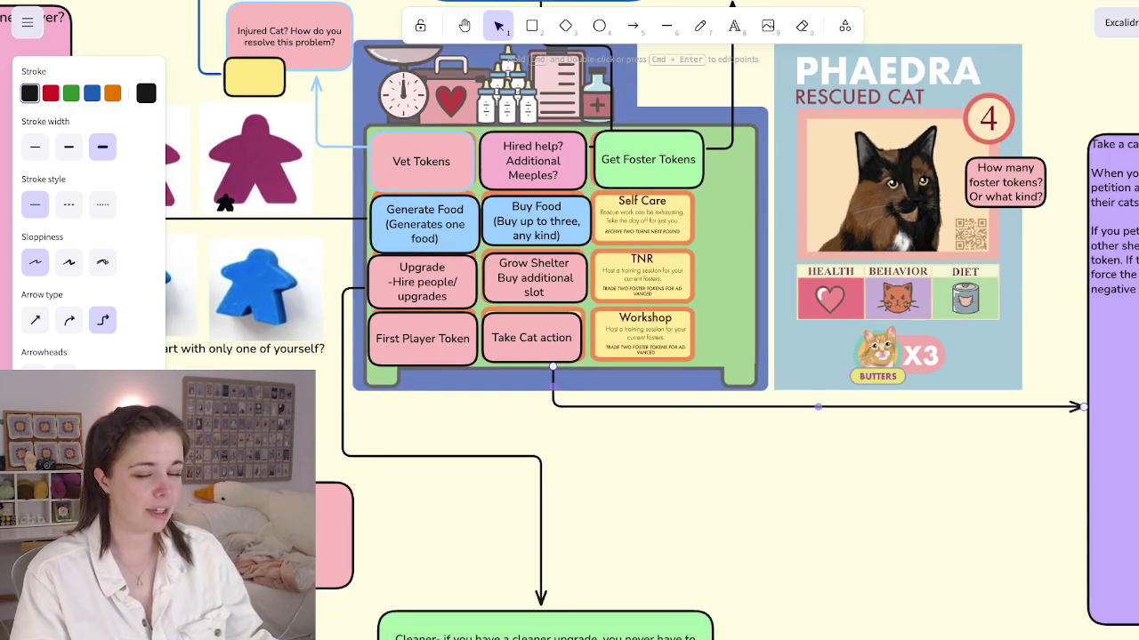
click(531, 338)
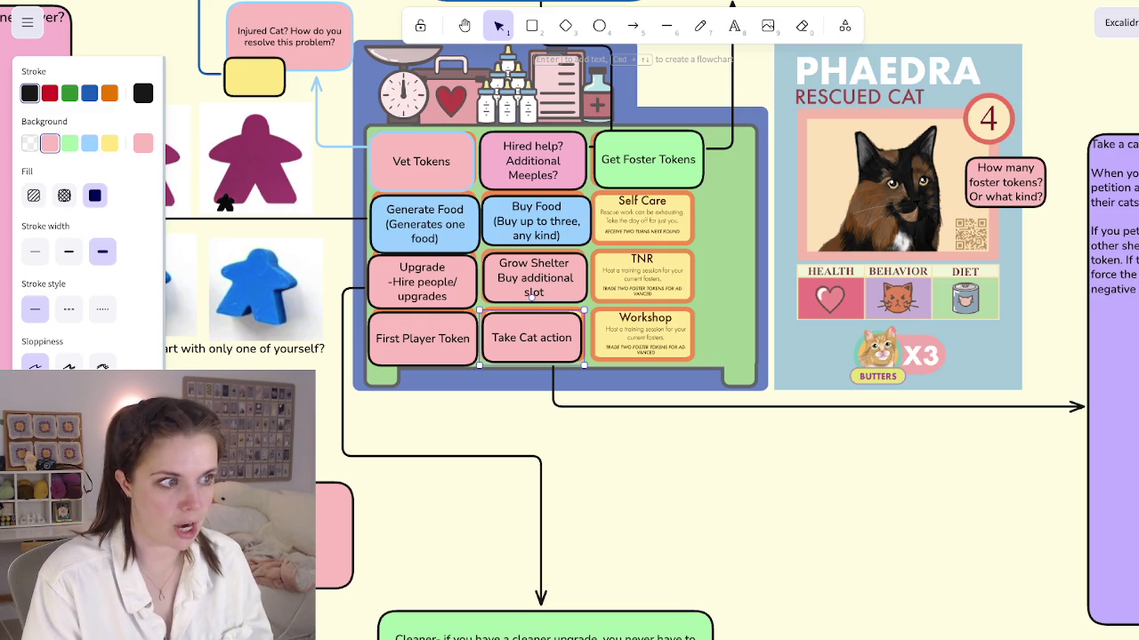
scroll(569, 321, right, 3)
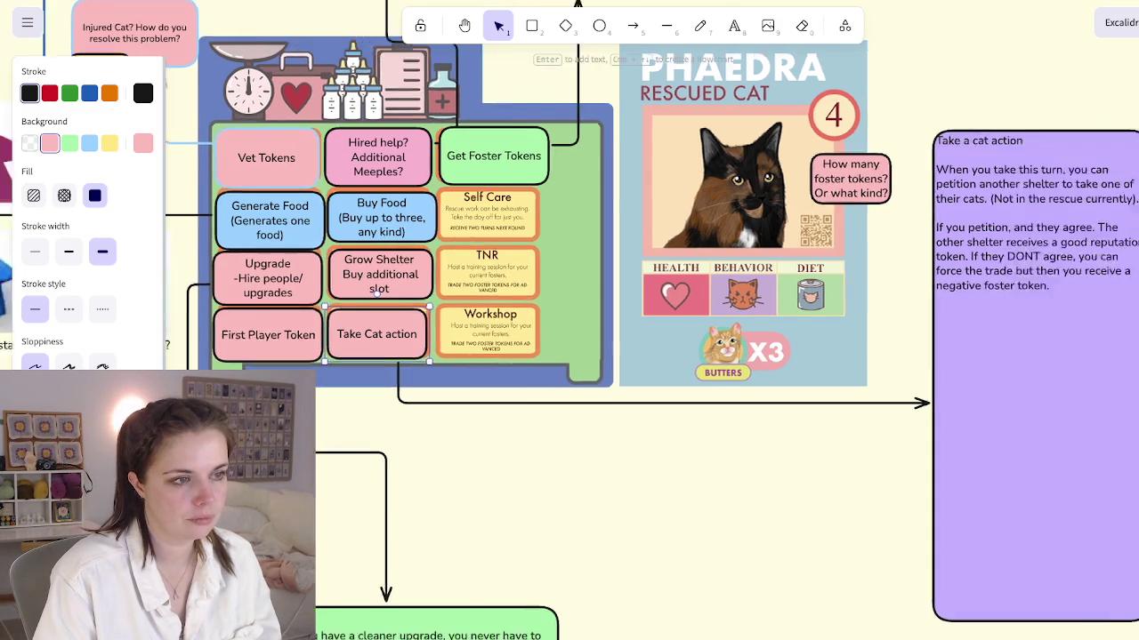
scroll(569, 320, right, 4)
Step: Zoom out and navigate from the purple card to the orange Event Cards area
click(876, 356)
scroll(889, 338, down, 5)
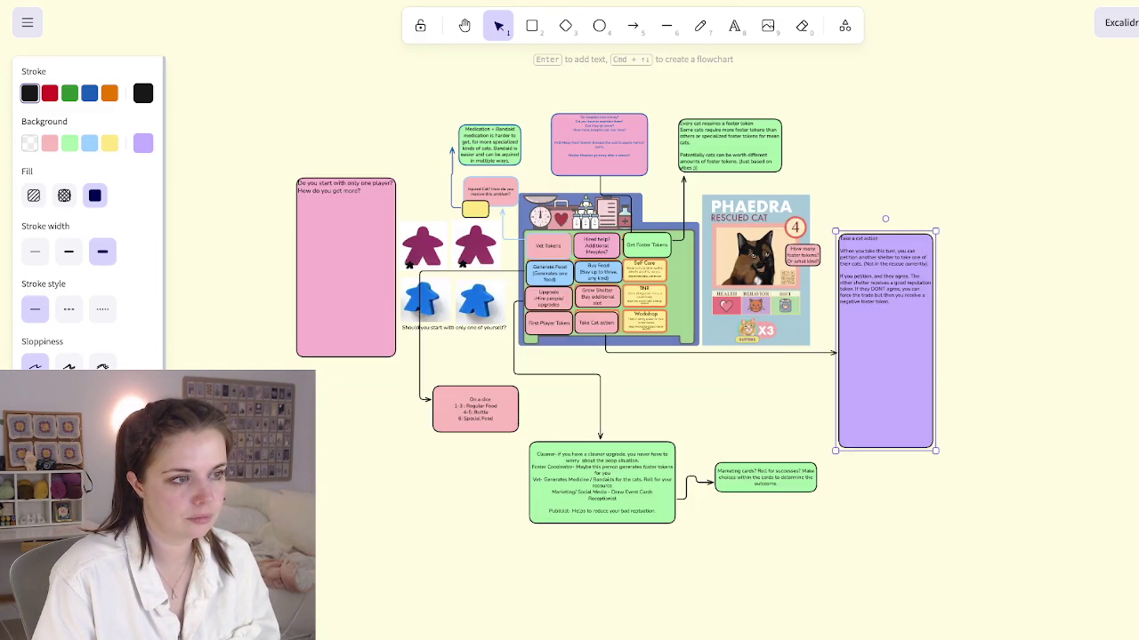
scroll(890, 338, down, 2)
scroll(979, 294, down, 3)
scroll(881, 285, up, 5)
scroll(880, 284, up, 1)
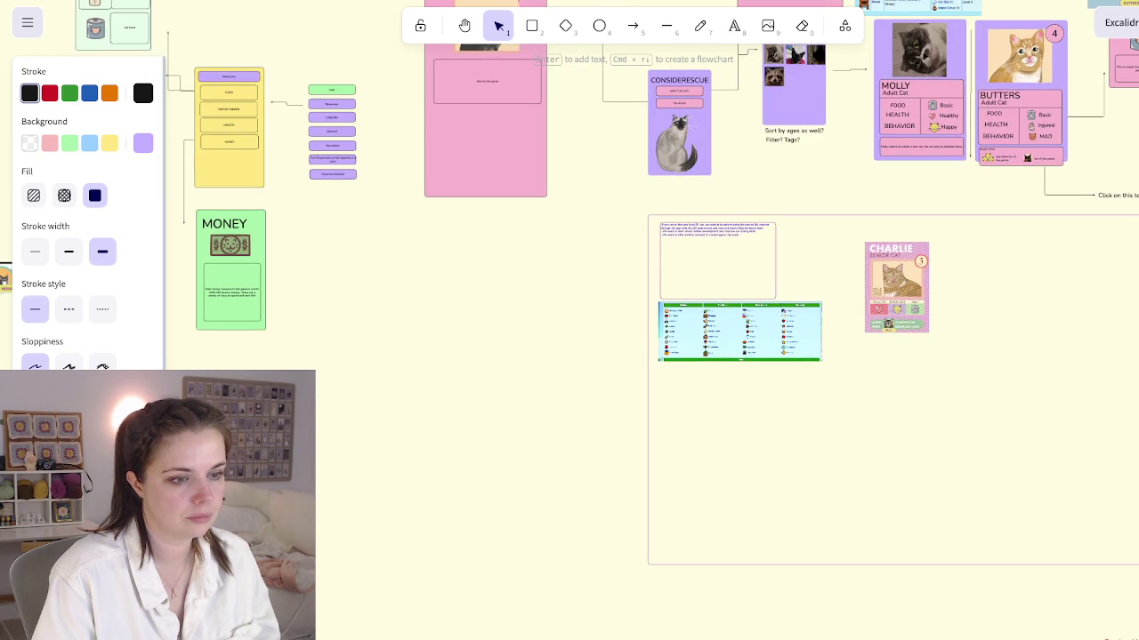
scroll(569, 321, right, 4)
scroll(570, 320, down, 4)
scroll(569, 321, down, 2)
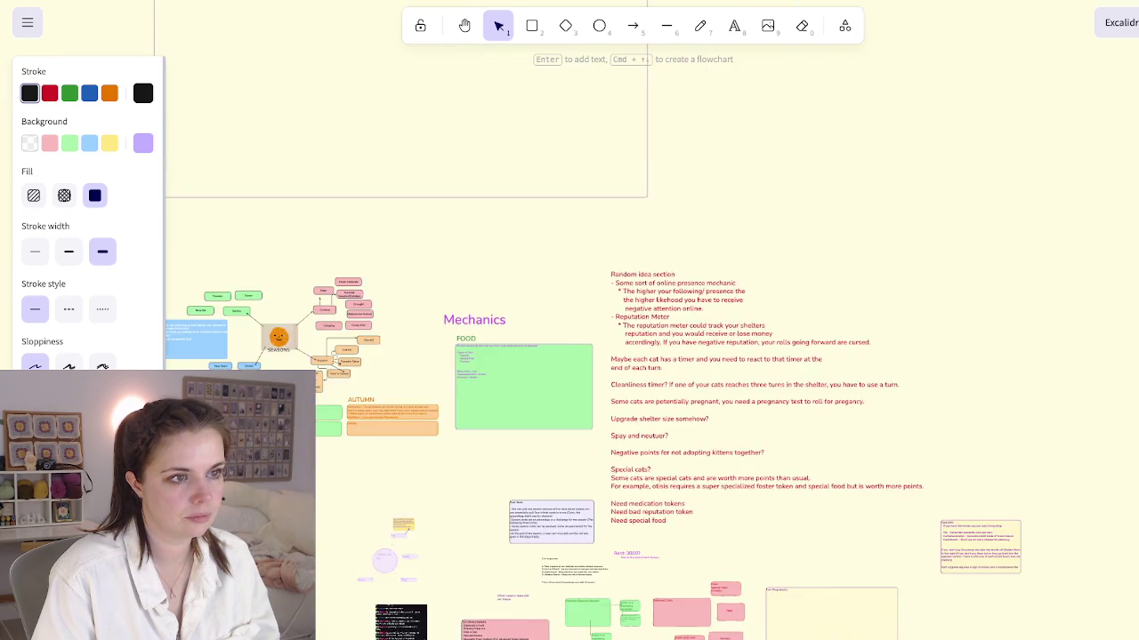
scroll(569, 321, down, 5)
scroll(774, 267, up, 1)
scroll(774, 267, up, 5)
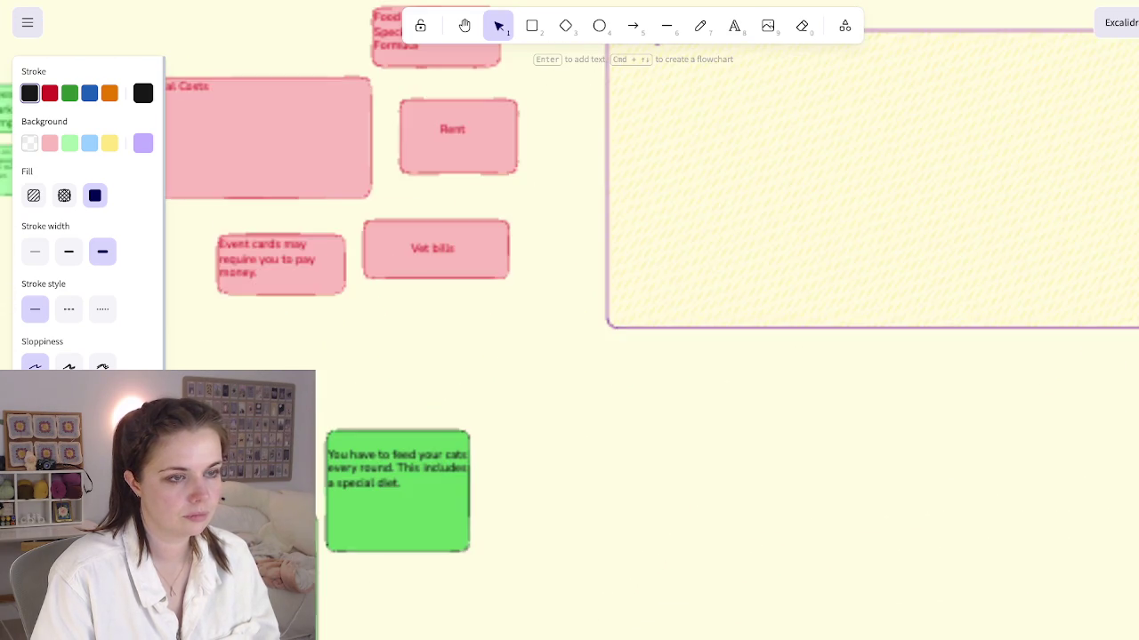
scroll(569, 320, up, 2)
scroll(569, 320, up, 1)
scroll(569, 320, down, 5)
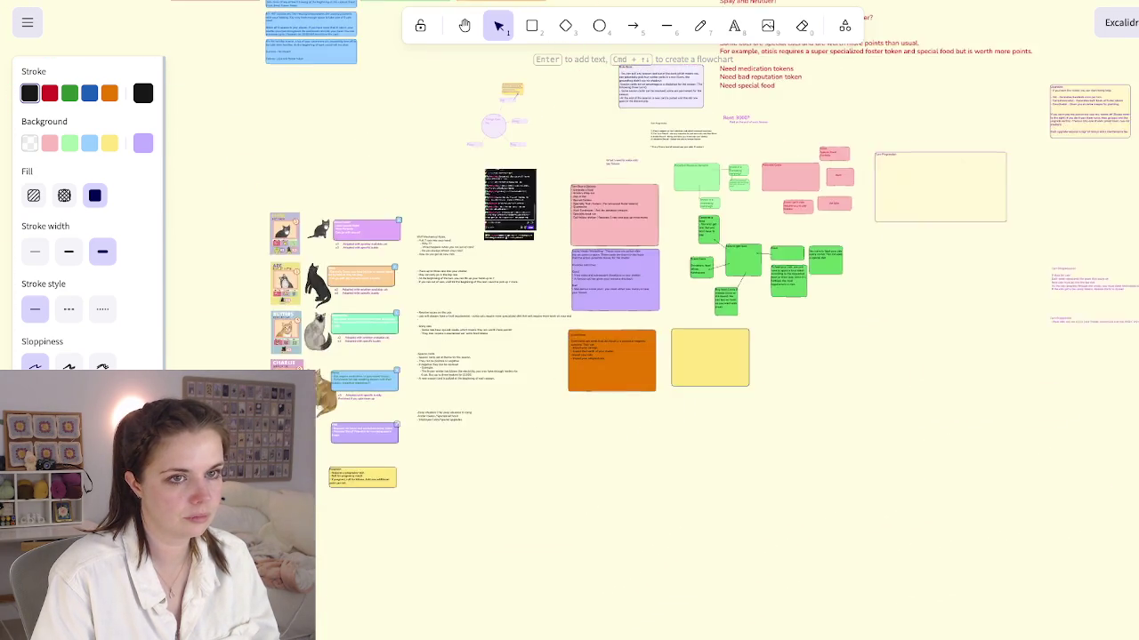
scroll(569, 320, up, 5)
Step: Move the empty yellow card directly beneath the orange Event Cards card
click(760, 211)
scroll(569, 320, left, 5)
scroll(569, 320, down, 1)
mouse_move(978, 178)
mouse_down()
mouse_move(788, 540)
mouse_move(467, 580)
mouse_move(430, 561)
mouse_up()
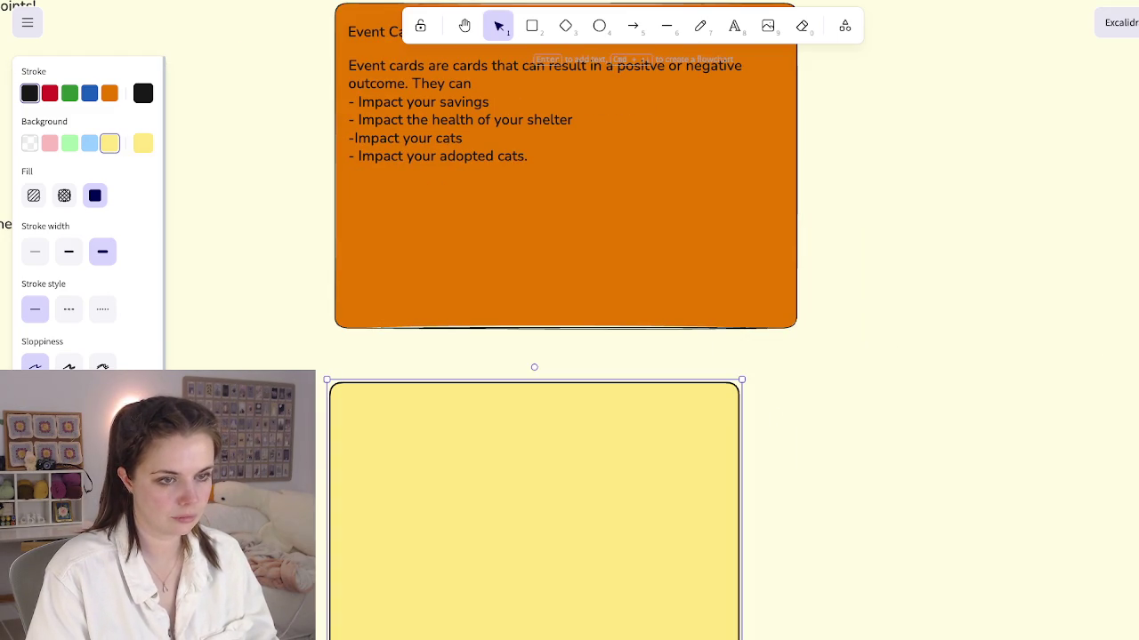
key(Return)
scroll(569, 320, down, 2)
scroll(569, 321, down, 1)
key(Escape)
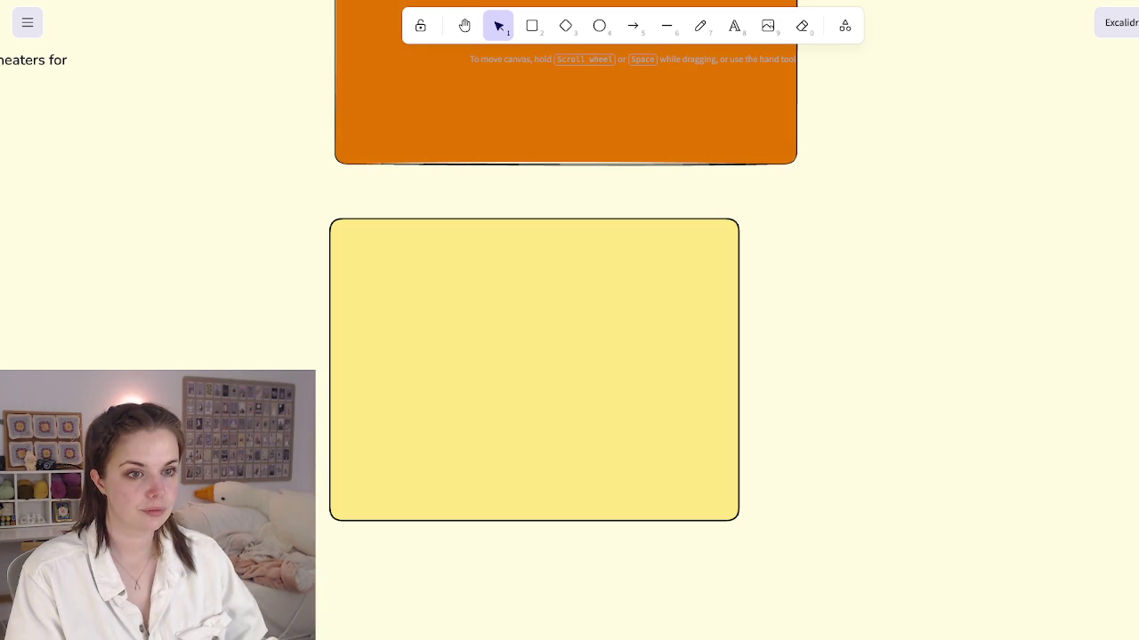
Step: Start text in the yellow card, aligned to the top and left
click(534, 369)
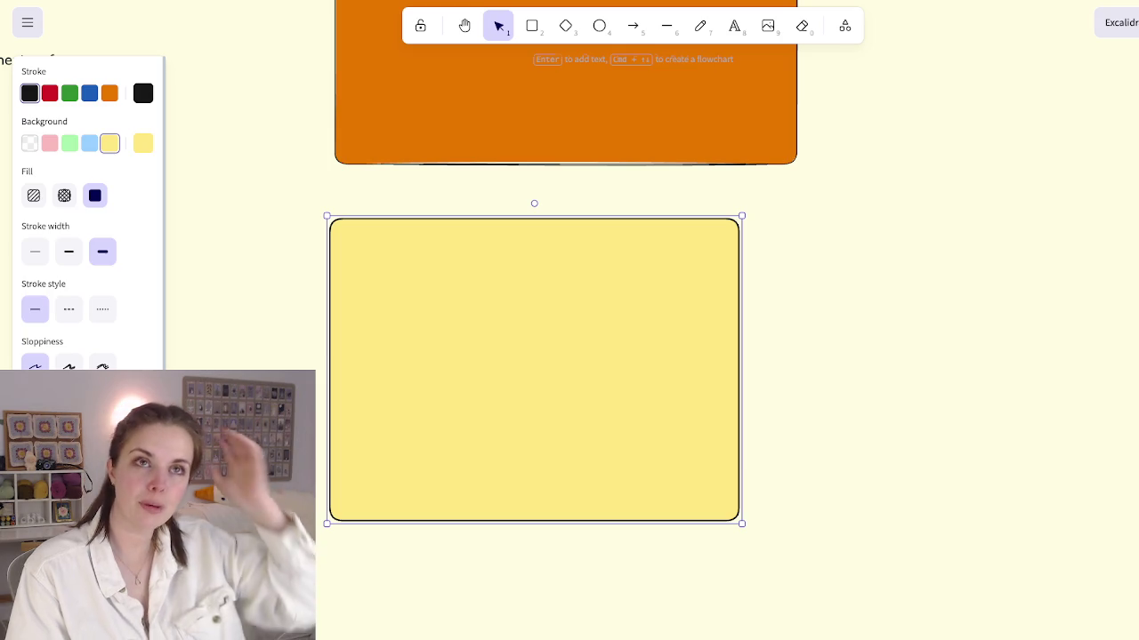
double_click(534, 369)
scroll(533, 369, down, 1)
click(35, 303)
click(35, 259)
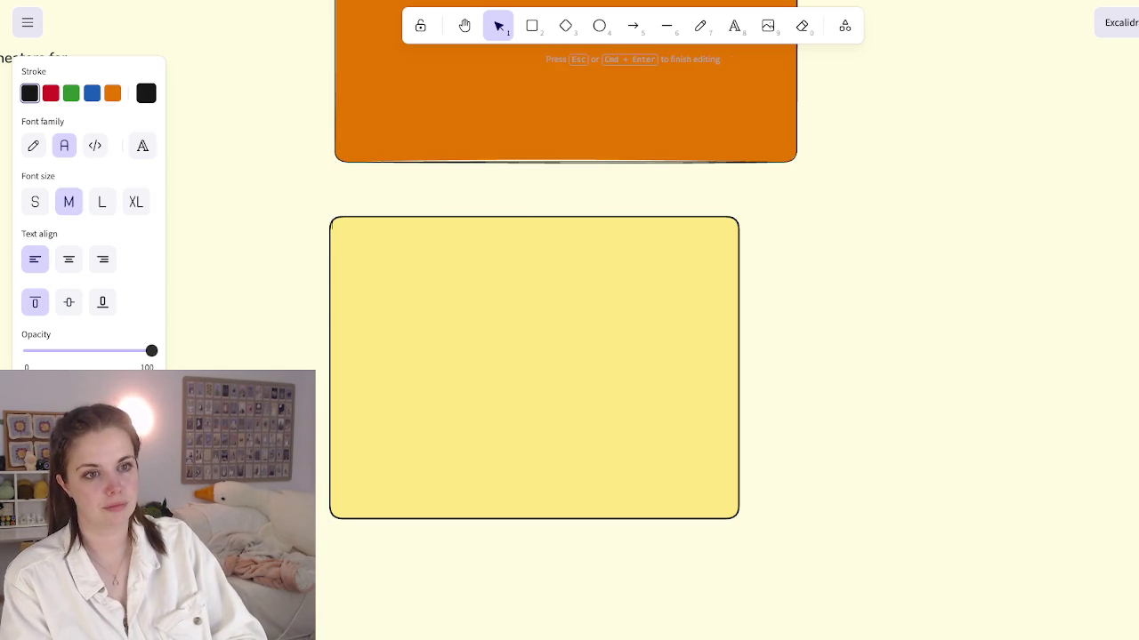
Step: Type the title 'Reputation tokens' in XL font size
text(Reputation tokens)
key(ctrl+a)
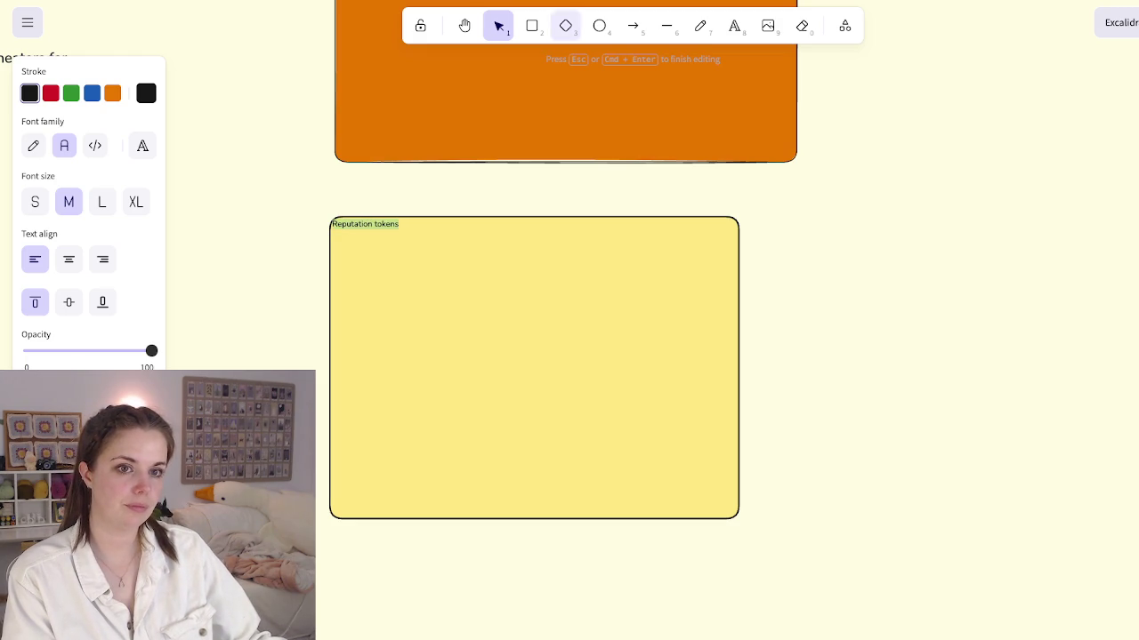
click(135, 202)
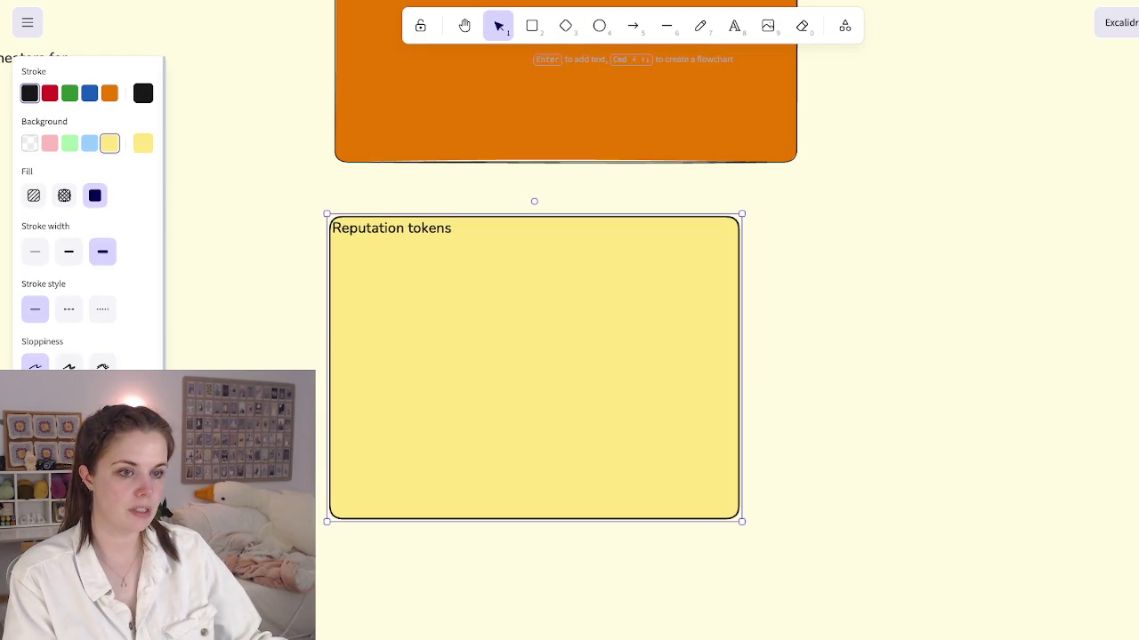
key(Return)
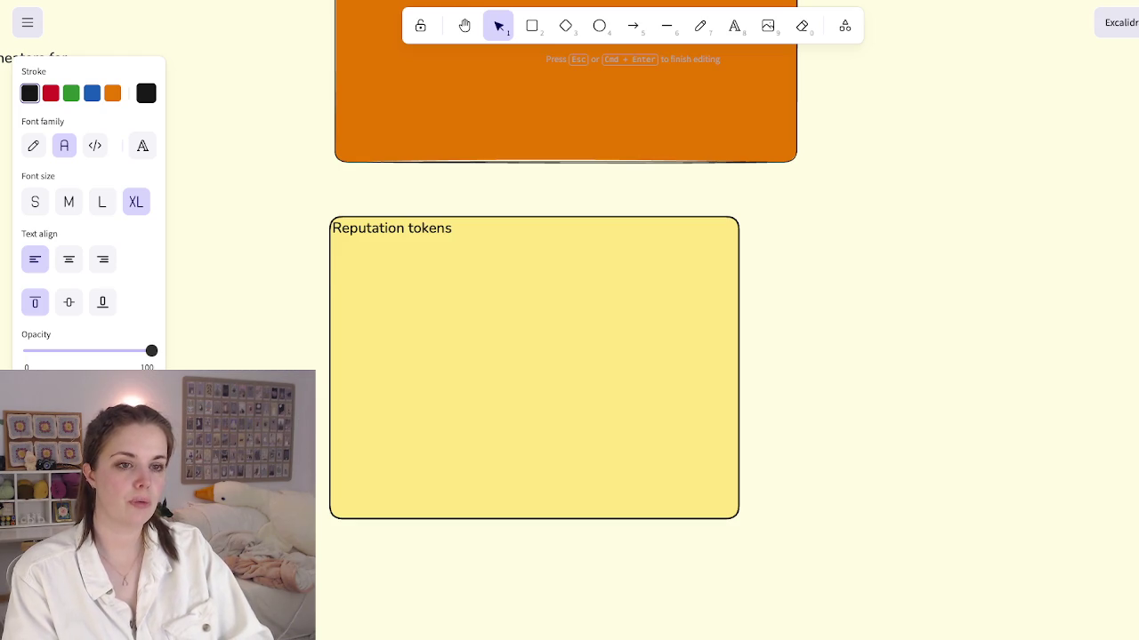
Step: Under the title, list '3 Options': Positive, Negative, Neutral, then begin 'Positive + N'
text(3 Options)
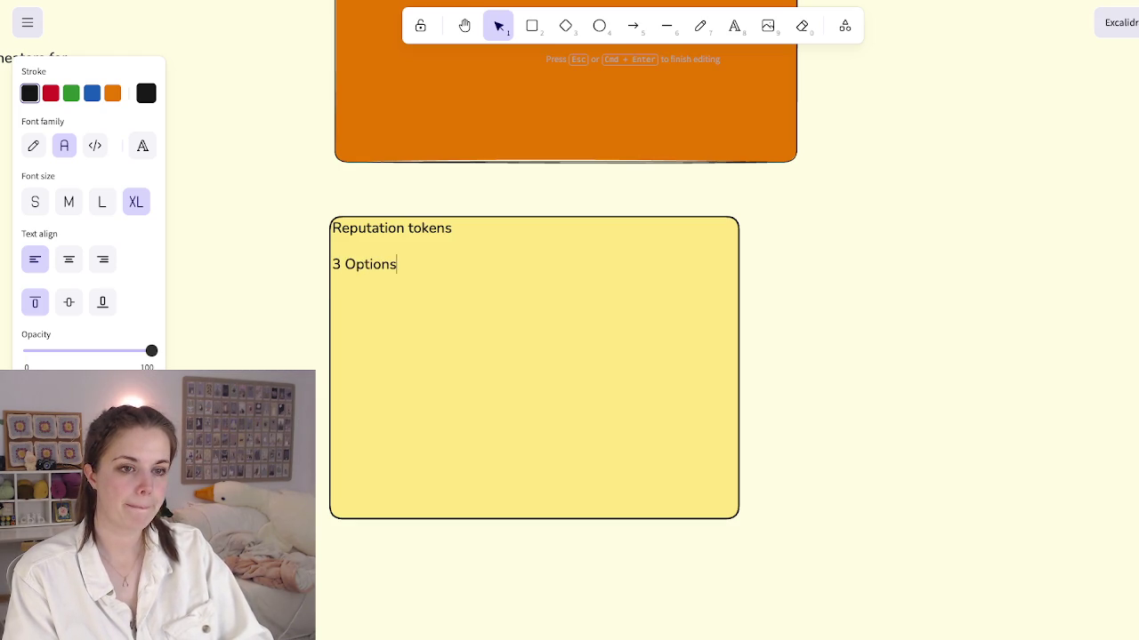
text(Positi)
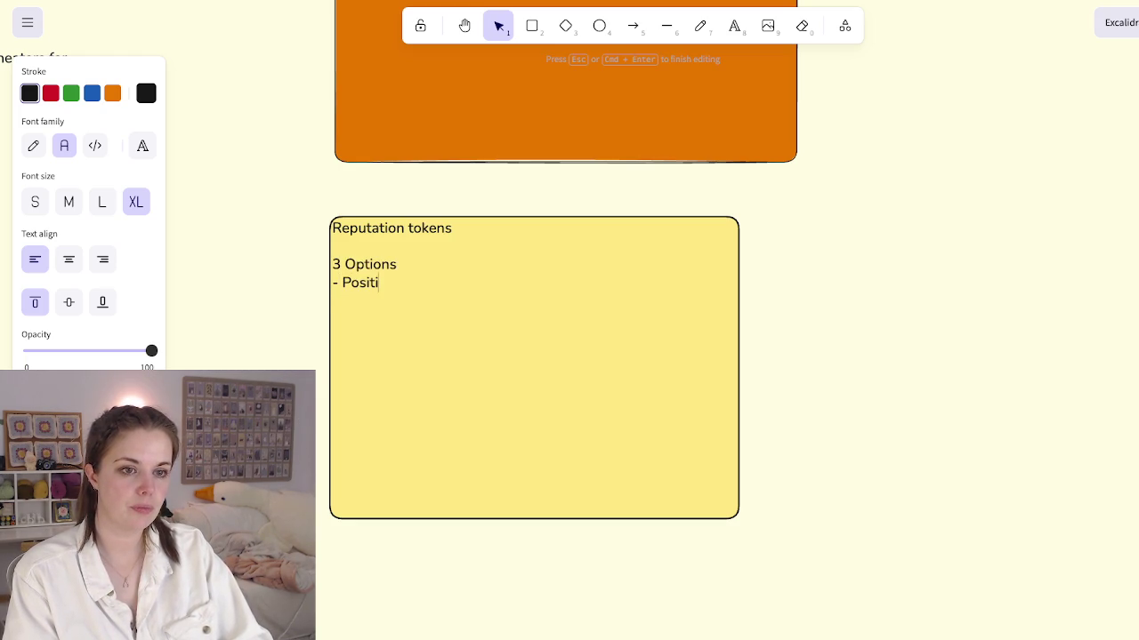
text(N)
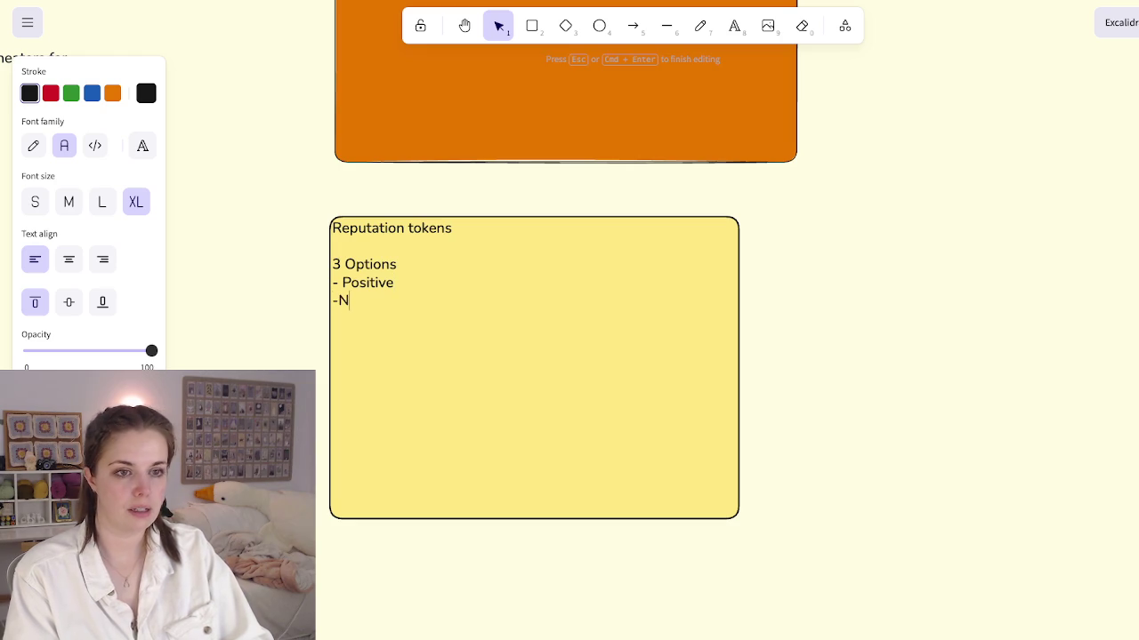
text(eaavi)
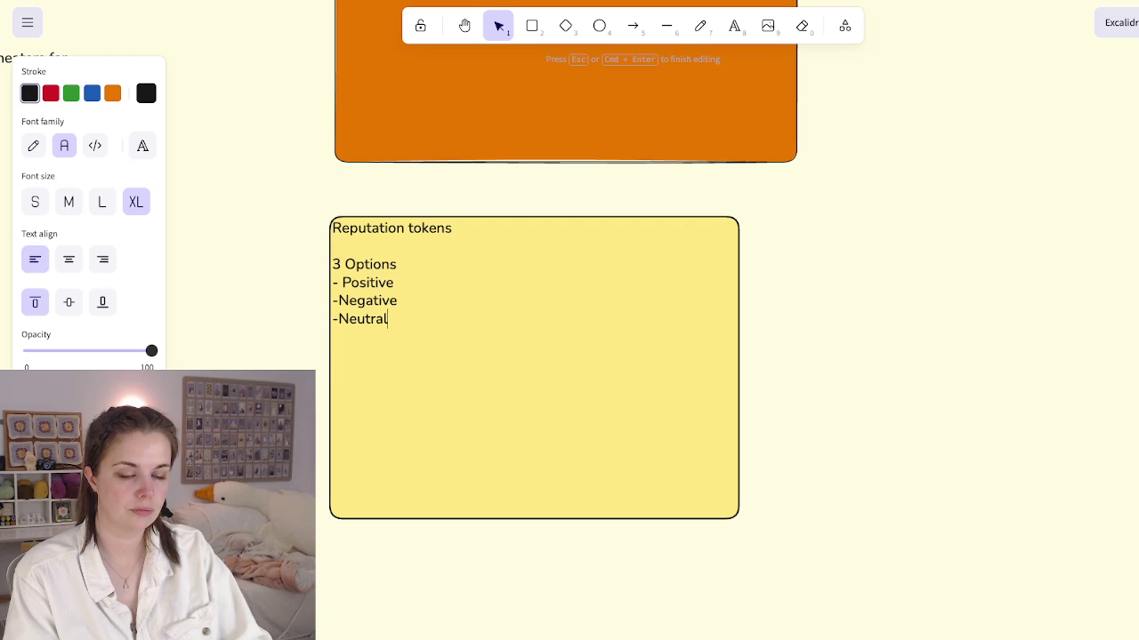
text(Posi)
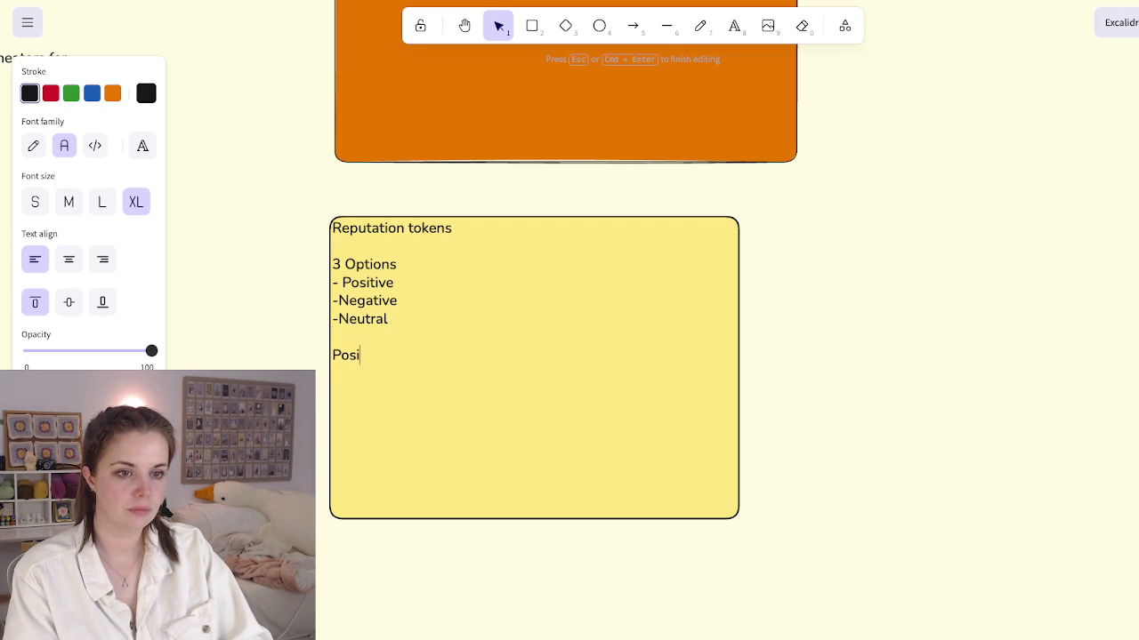
text(tive +)
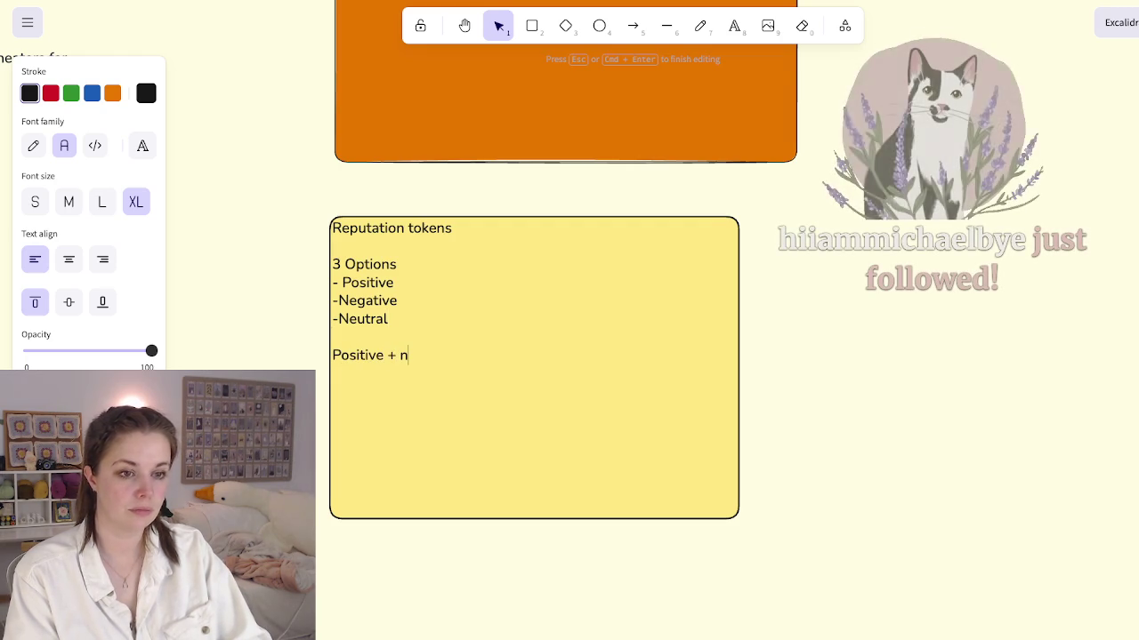
text( n)
key(BackSpace)
text(N)
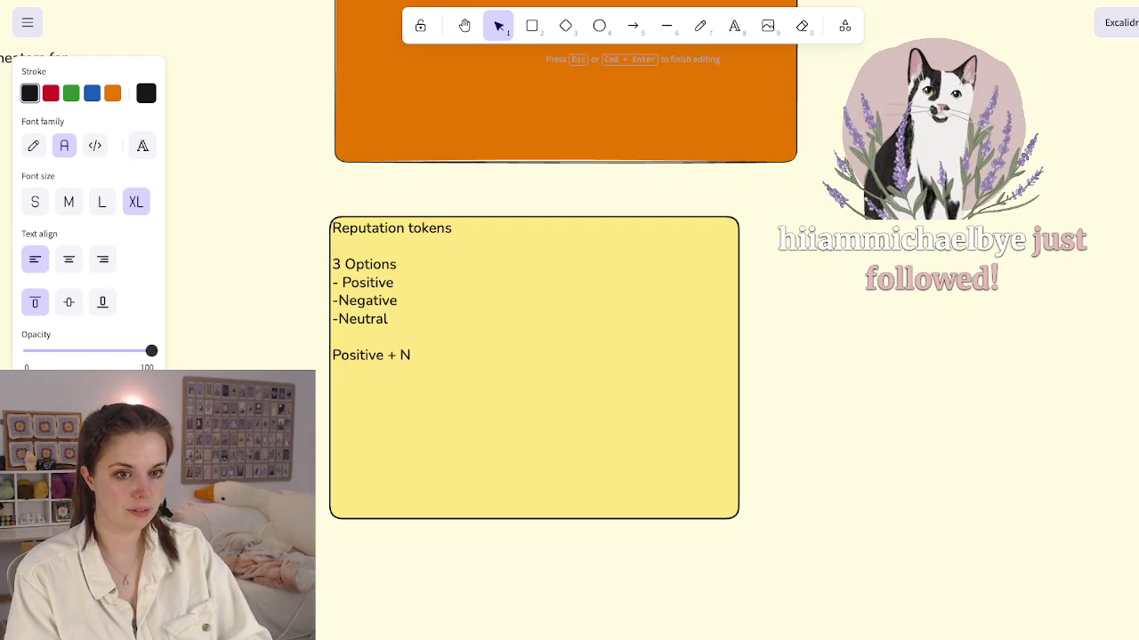
key(Escape)
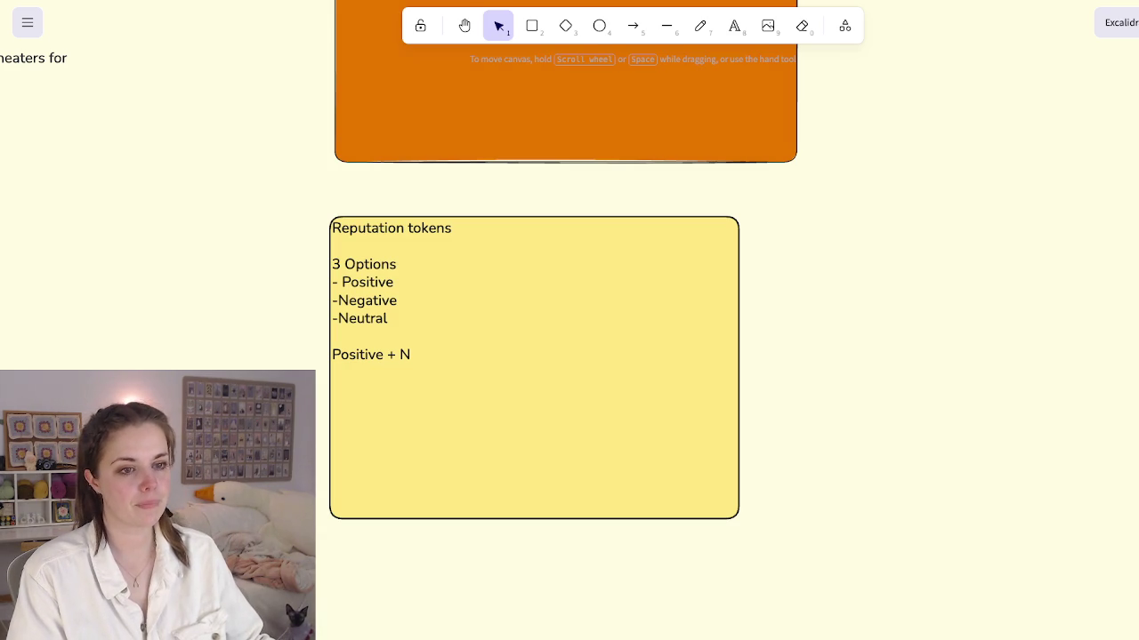
Step: Add to the yellow card that tokens influence dice rolls and add or subtract end-game points
key(Return)
text(egative simply influecer)
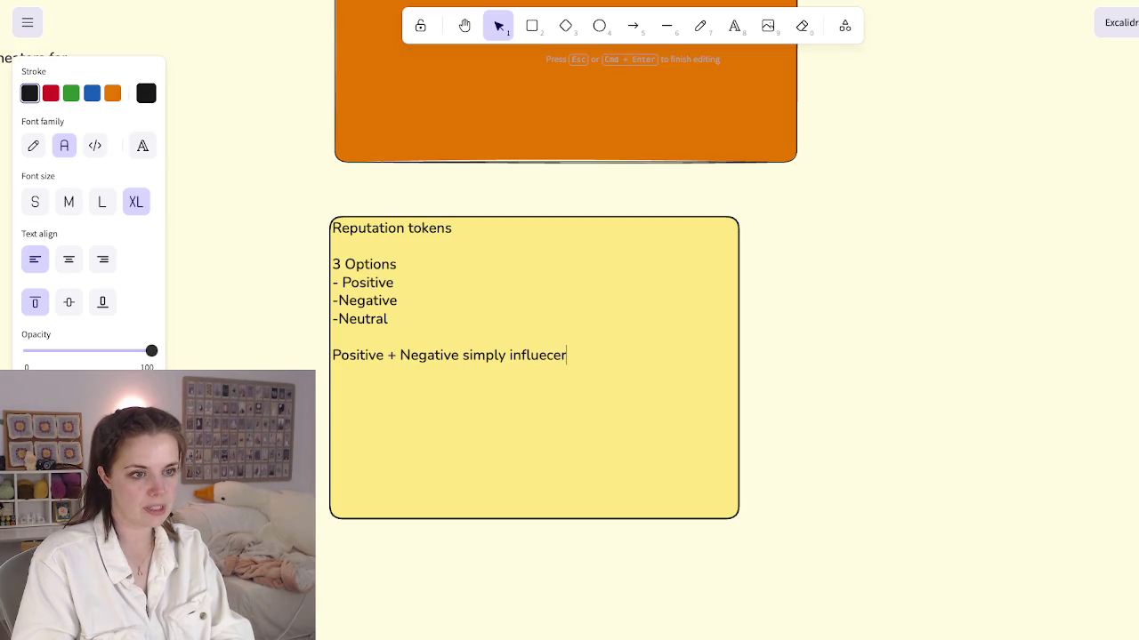
text( your dice ro)
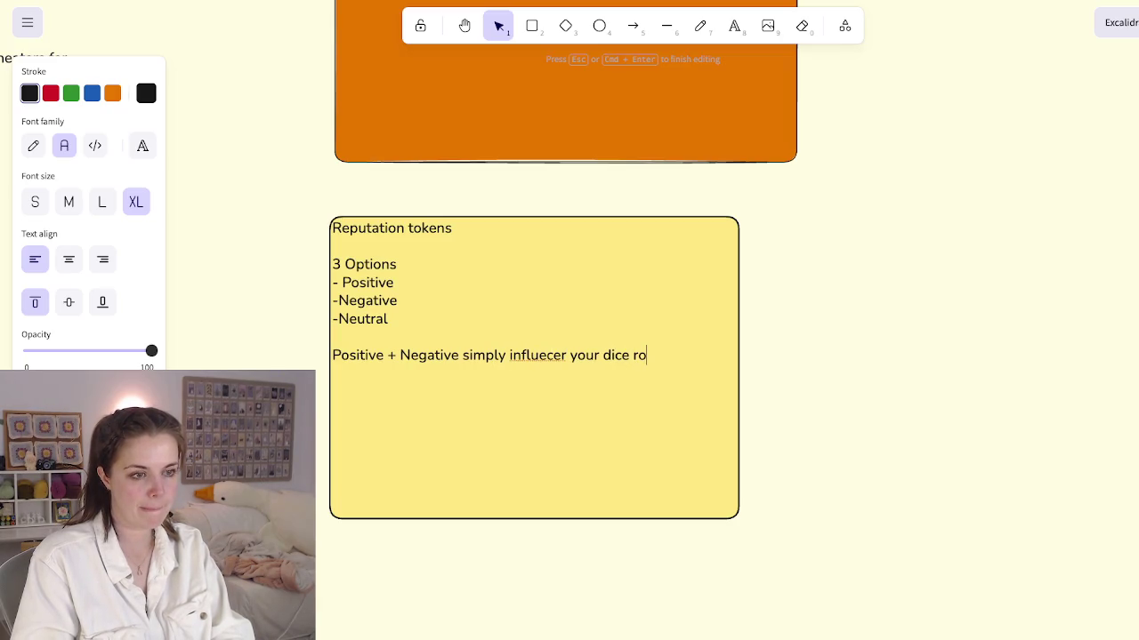
text(lls. At the end of the game P)
text(ositive )
text(and n)
text(ite)
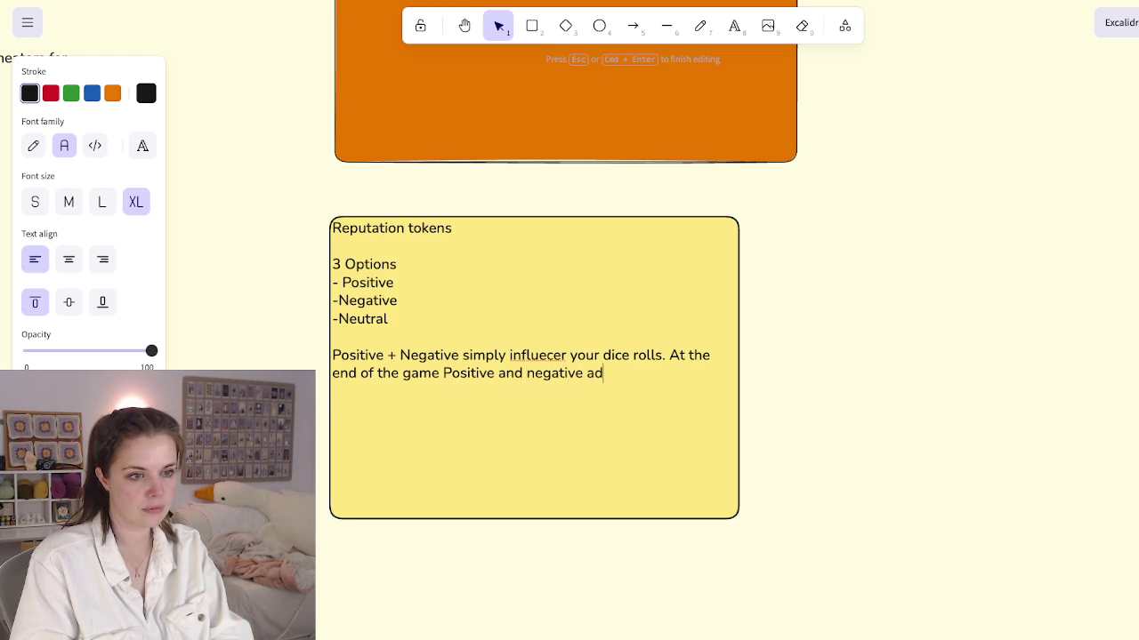
text(subs)
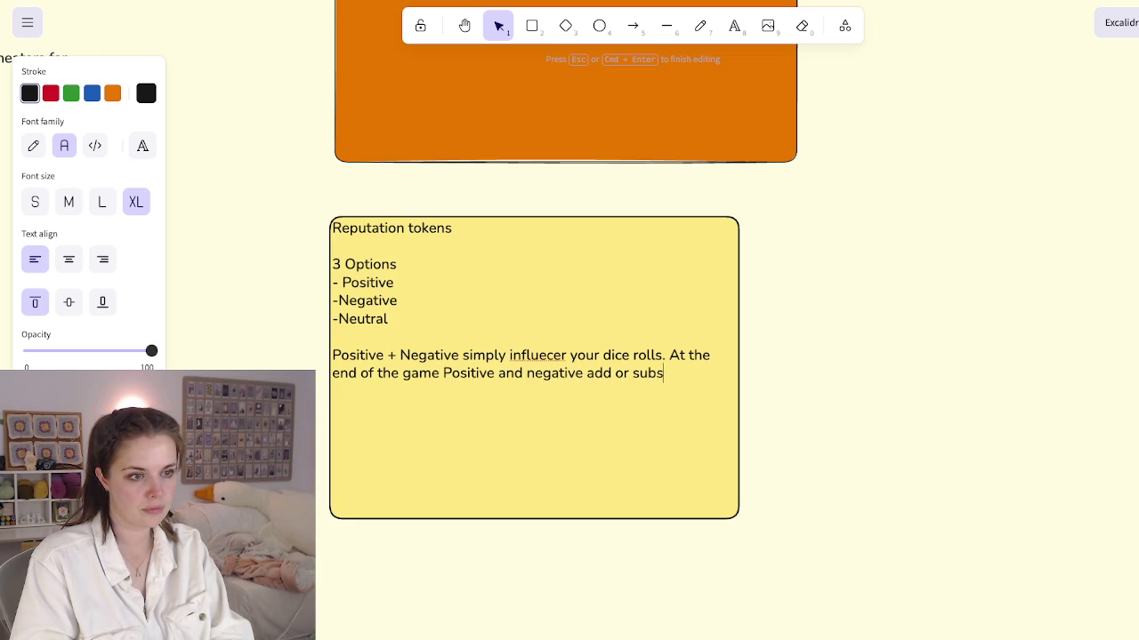
text(t points from your)
key(BackSpace)
key(BackSpace)
text(tal)
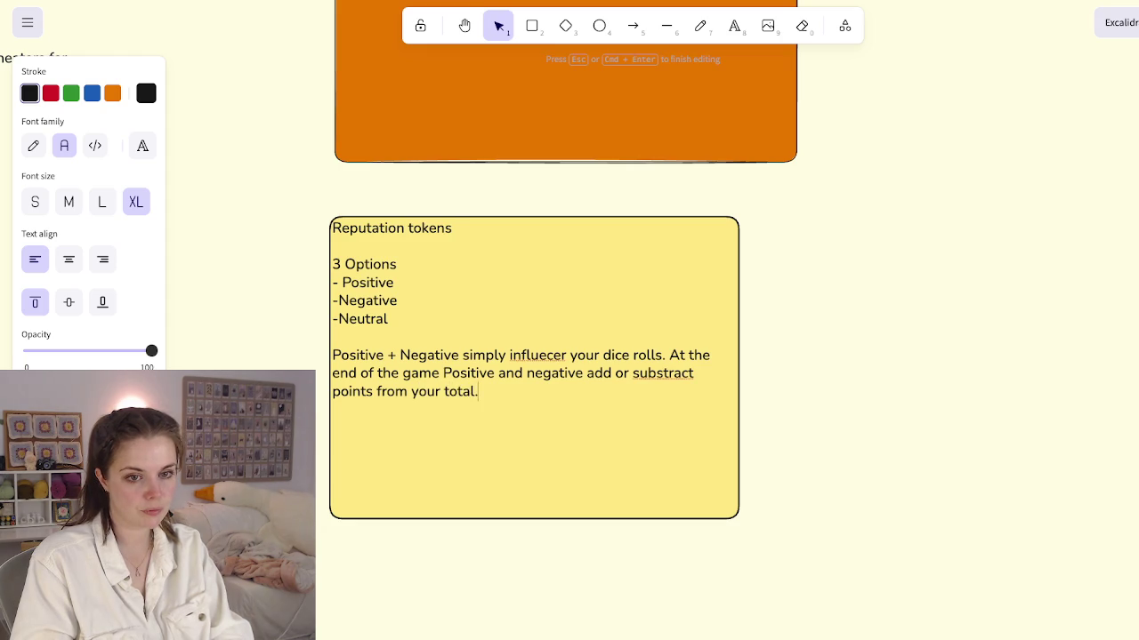
text(.)
key(Escape)
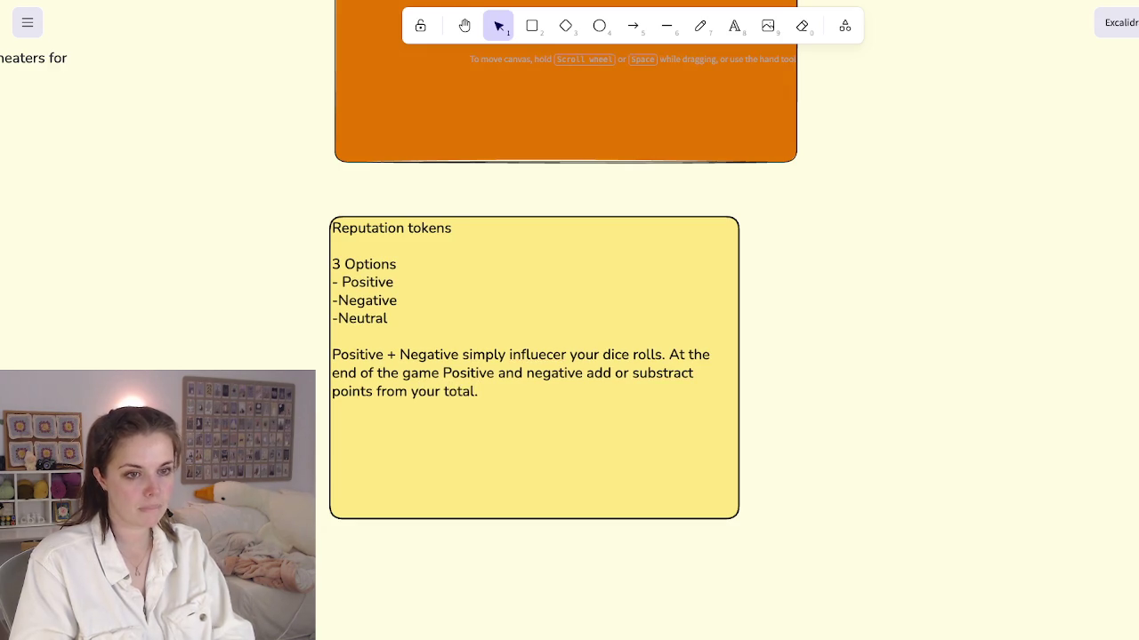
Step: Add an 'OR' line below the scoring paragraph on the Reputation tokens card
click(534, 445)
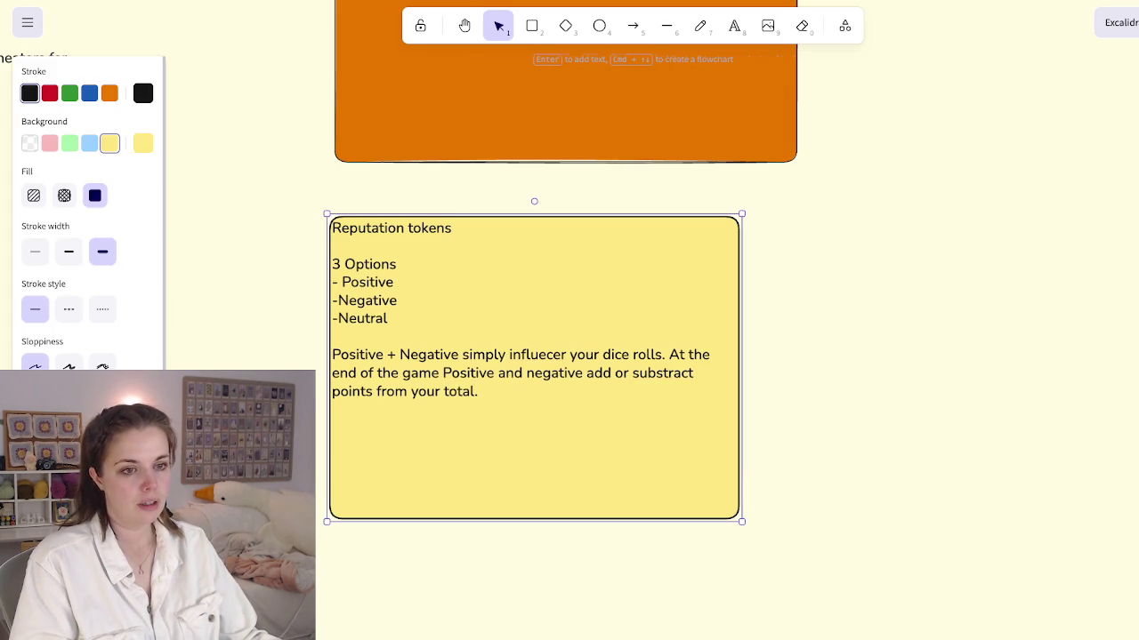
key(Return)
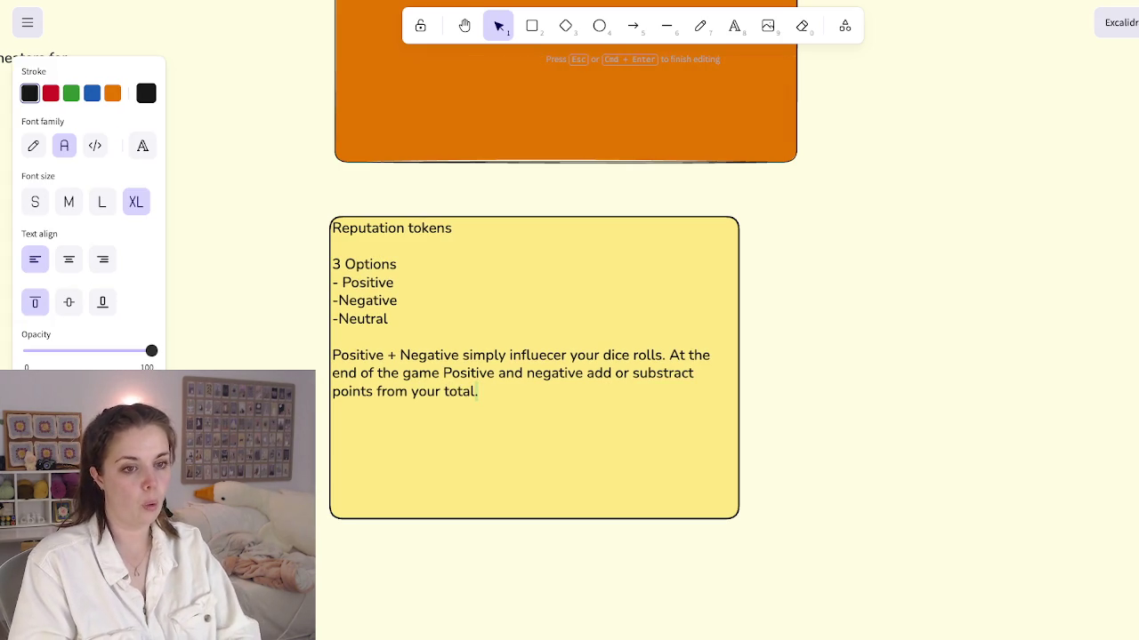
key(Return)
text(OR)
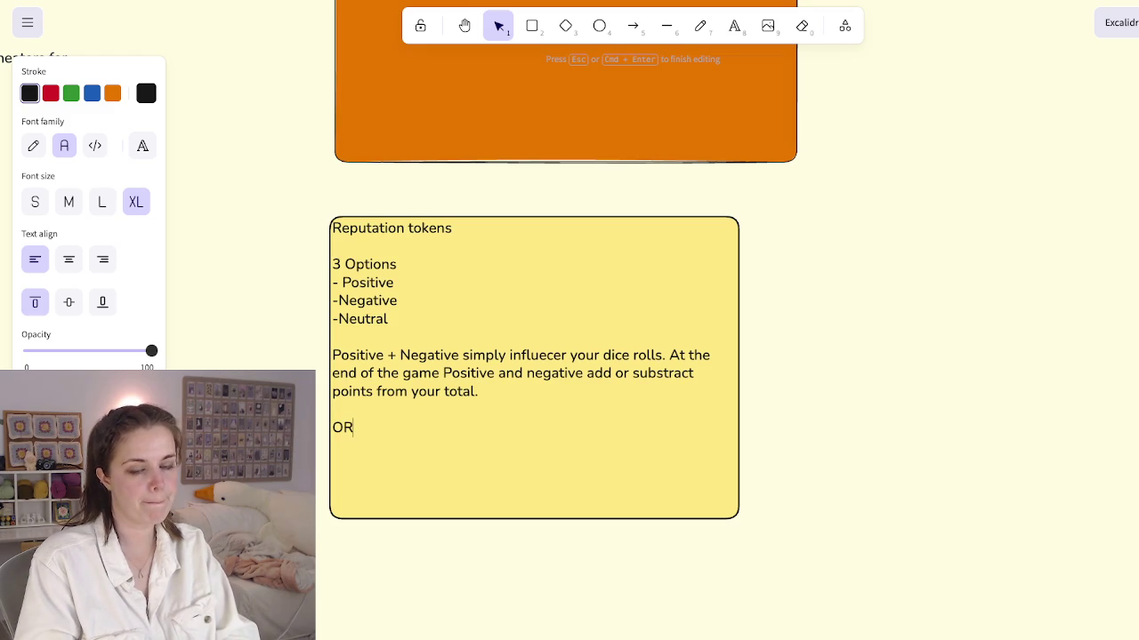
key(Return)
key(Return)
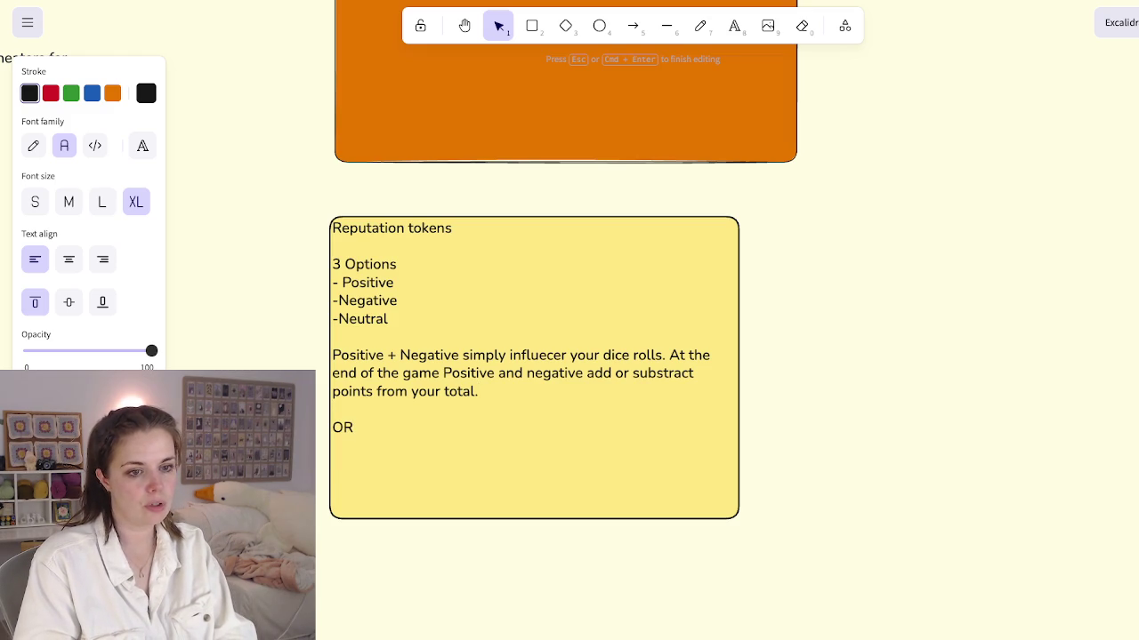
Step: Write 'You could receive multiple positive or negative tokens.' under the OR line
text(You could recei)
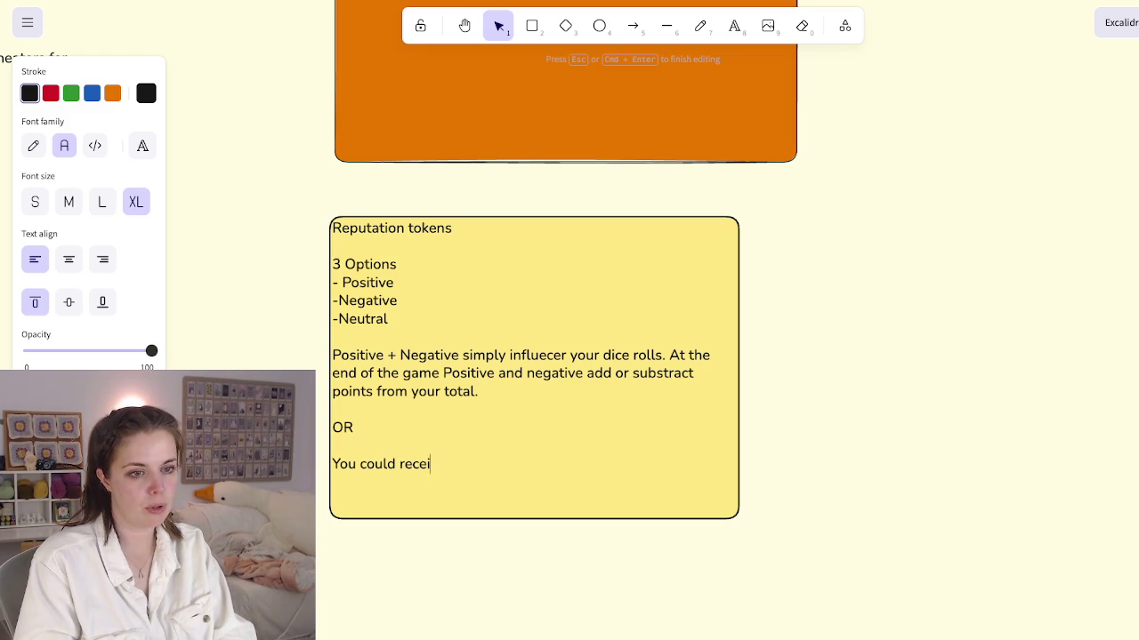
text(ve both positive and negative)
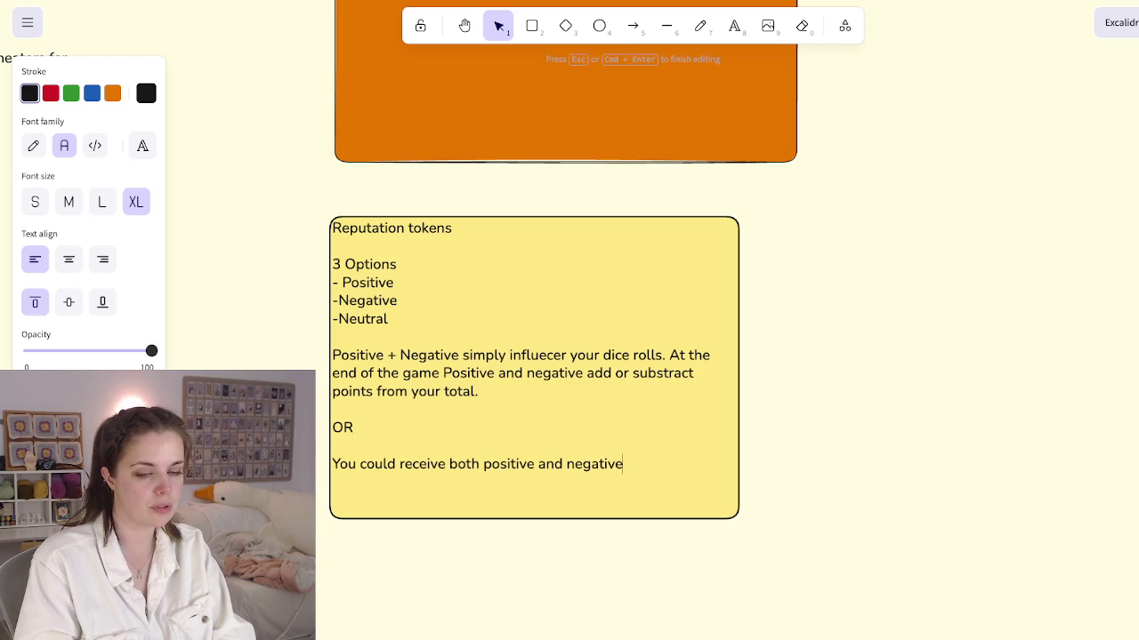
key(BackSpace)
key(BackSpace)
key(BackSpace)
key(BackSpace)
key(BackSpace)
key(BackSpace)
key(BackSpace)
key(BackSpace)
key(BackSpace)
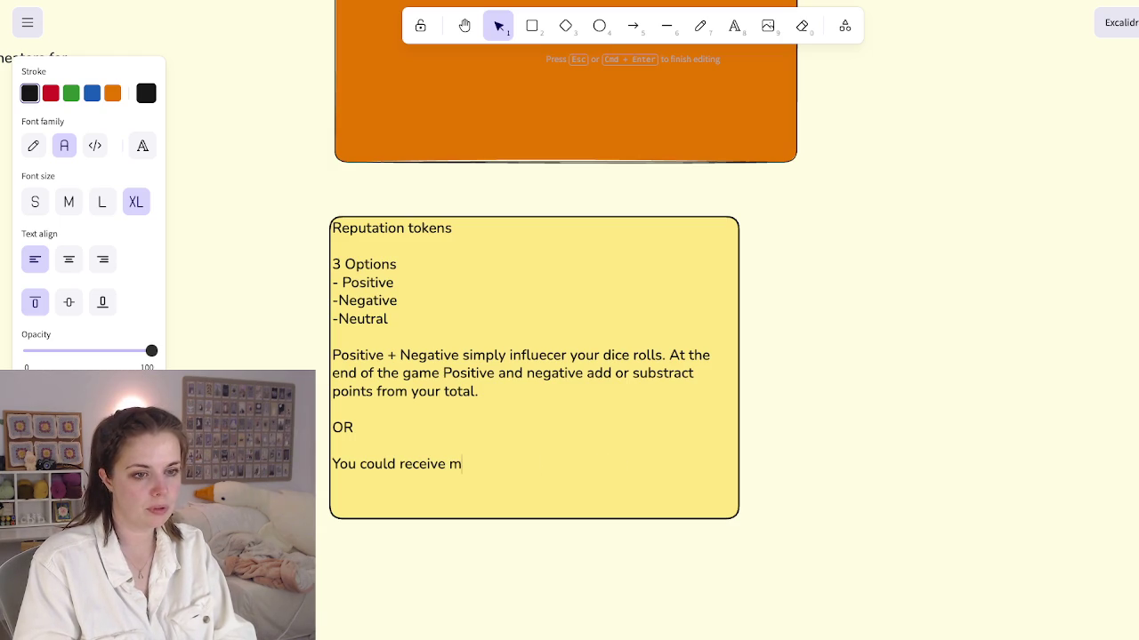
text(ultiple pos)
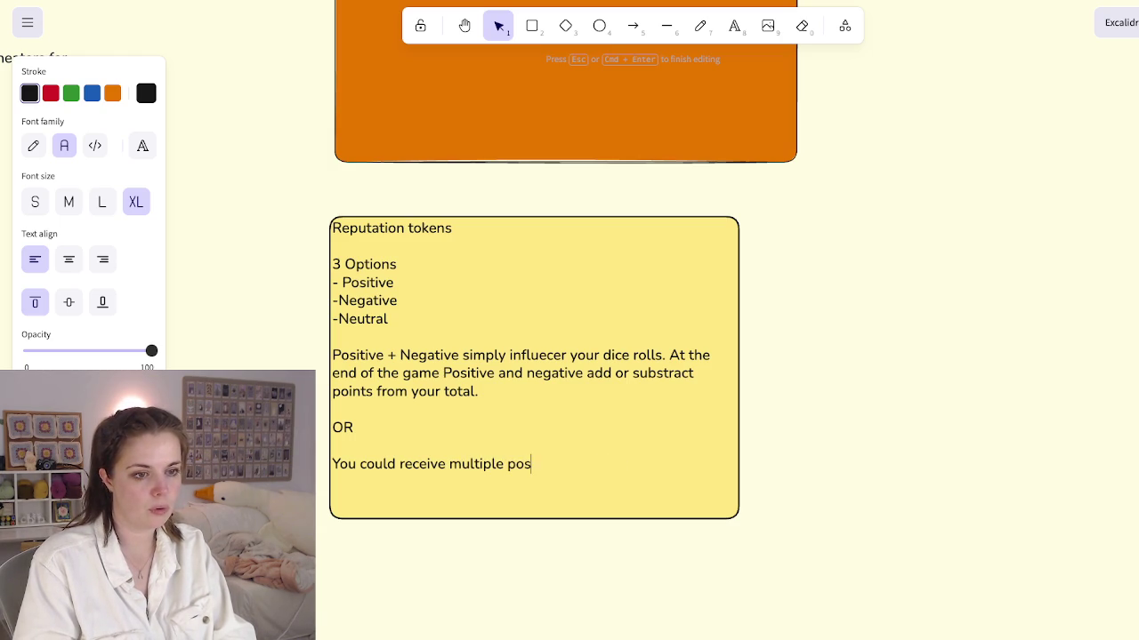
text(itive or negative tokn)
key(BackSpace)
text(en)
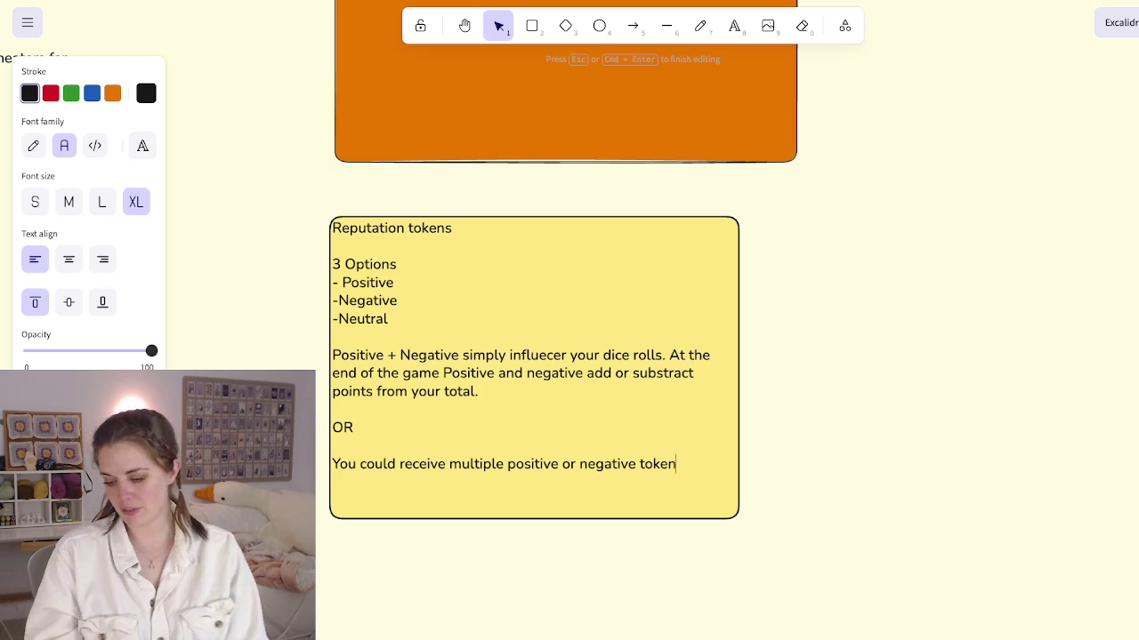
text(s.)
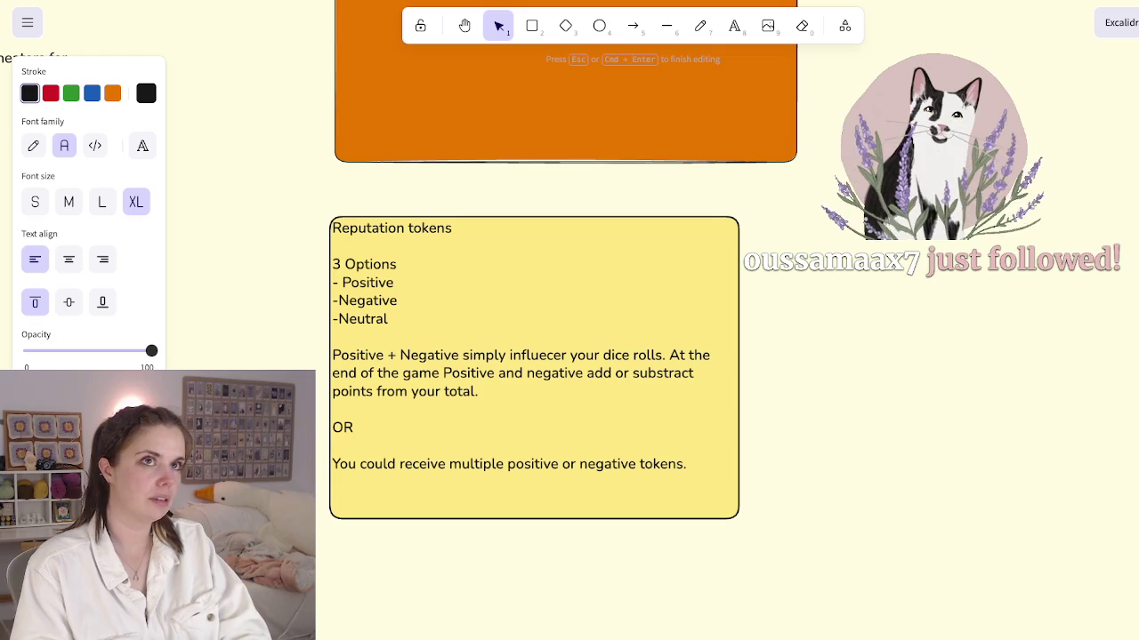
key(Escape)
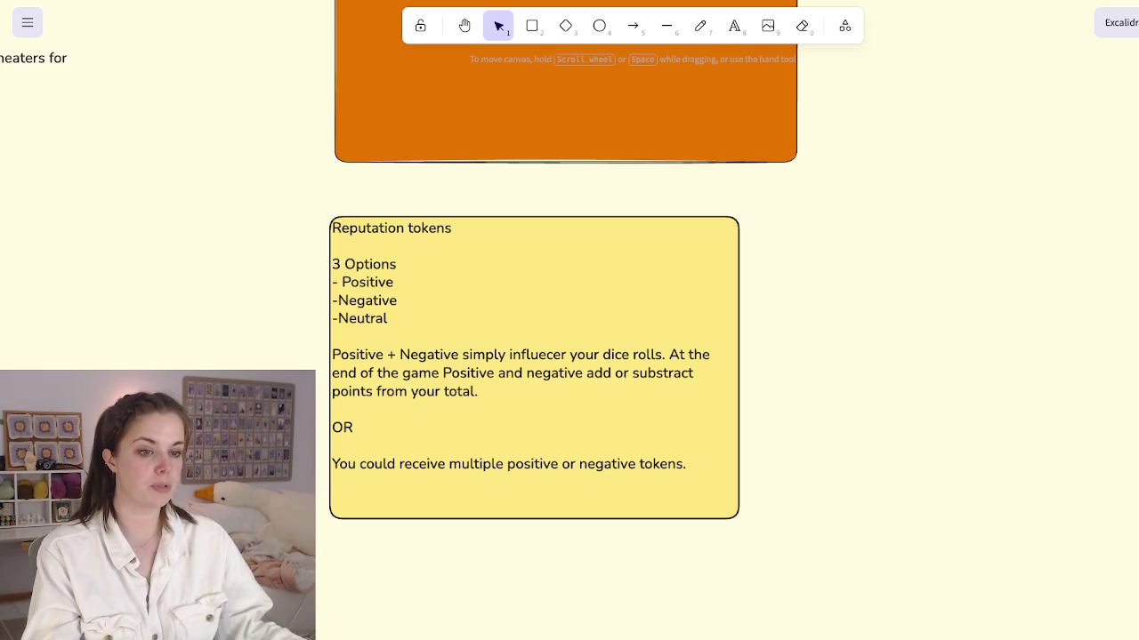
click(534, 480)
Step: Review the Reputation tokens card text, then select the card to show its style properties
key(Return)
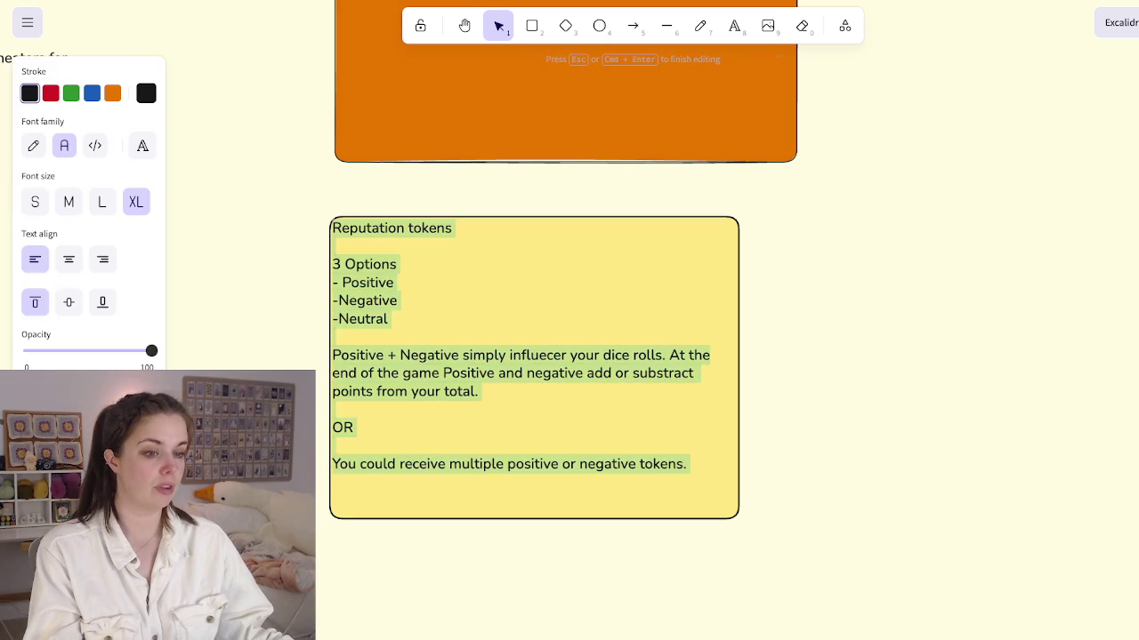
key(Right)
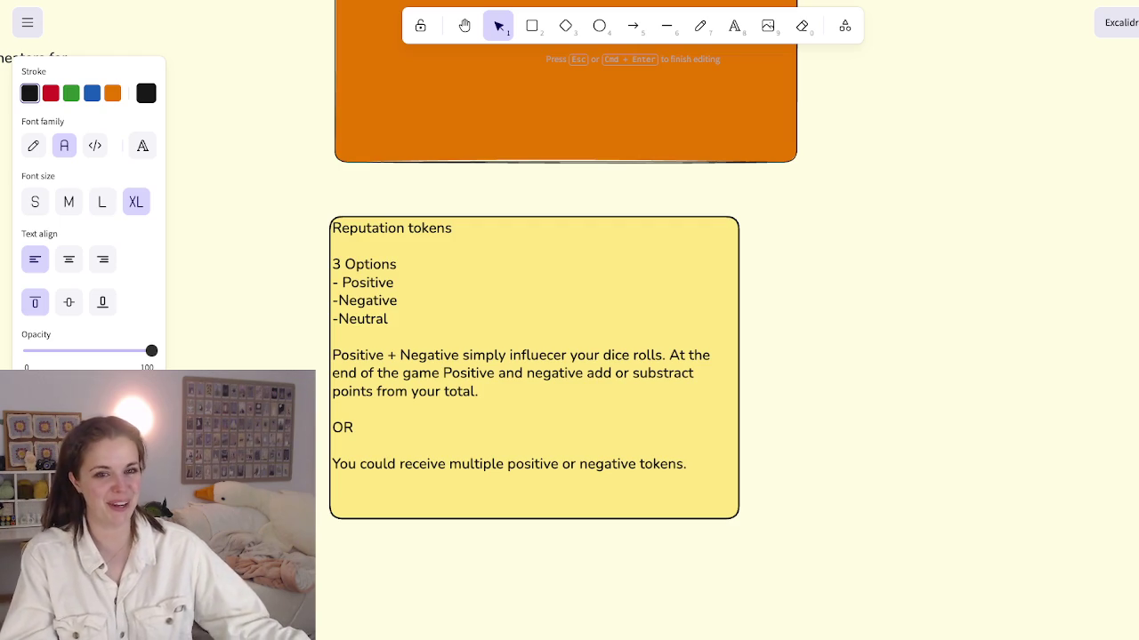
key(Escape)
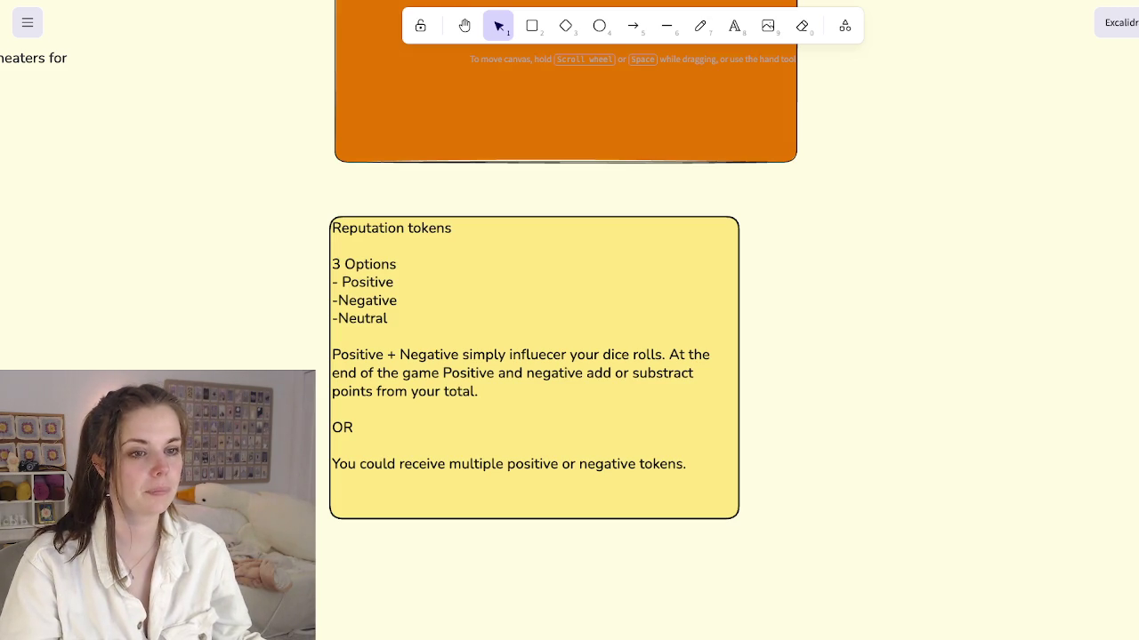
click(533, 499)
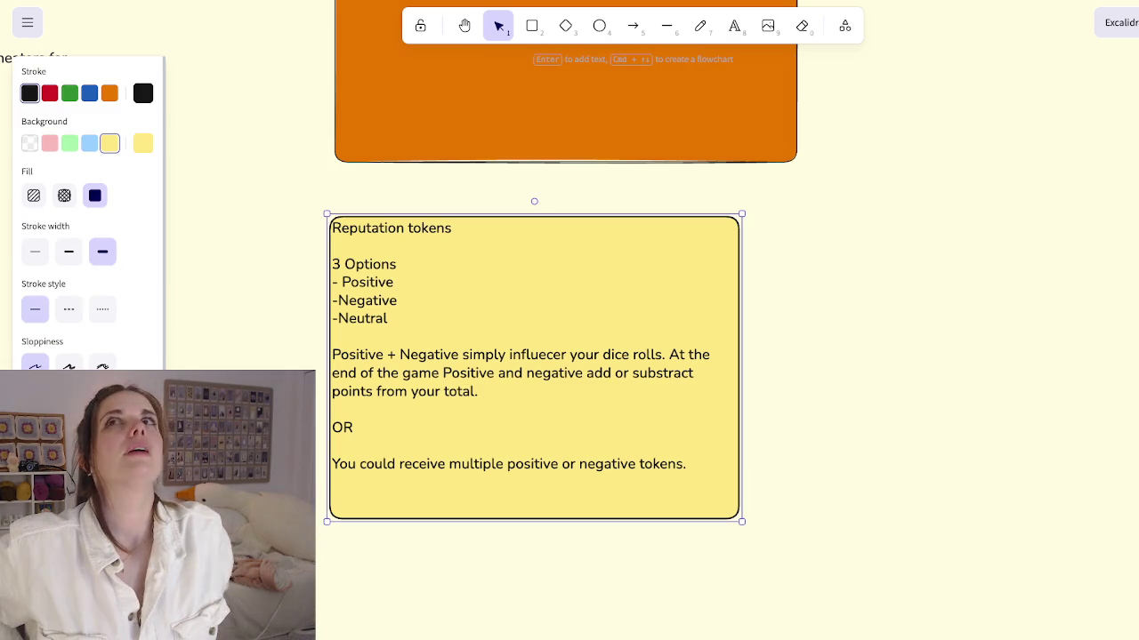
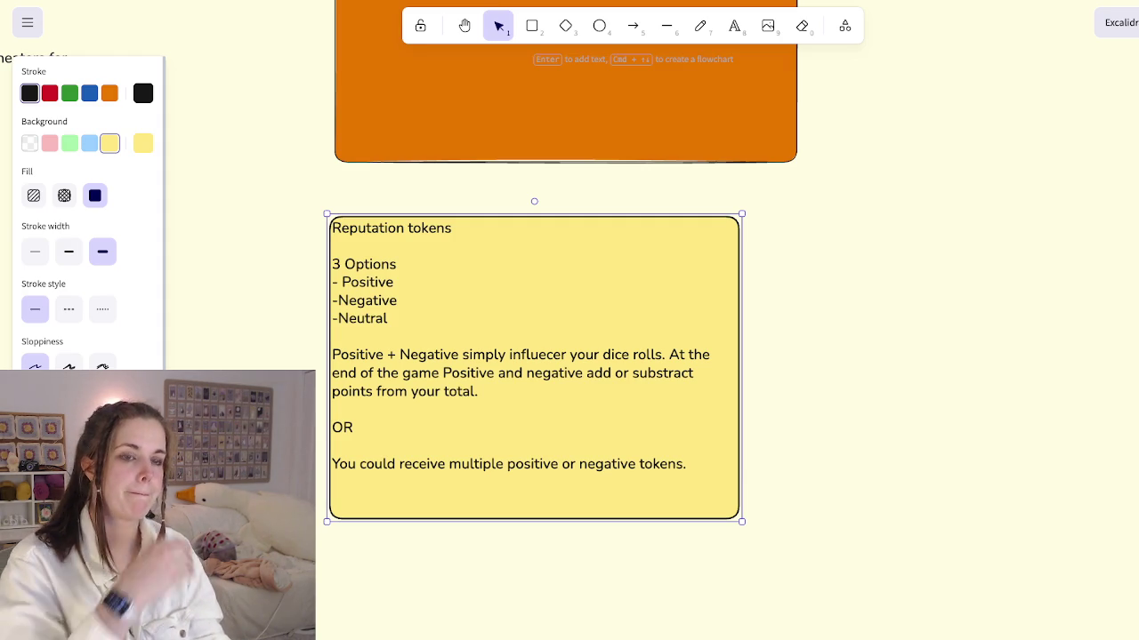
Step: Draw a new rectangle beside the Event Cards and Reputation tokens notes
ctrl+scroll(298, 396, down, 5)
scroll(298, 395, down, 2)
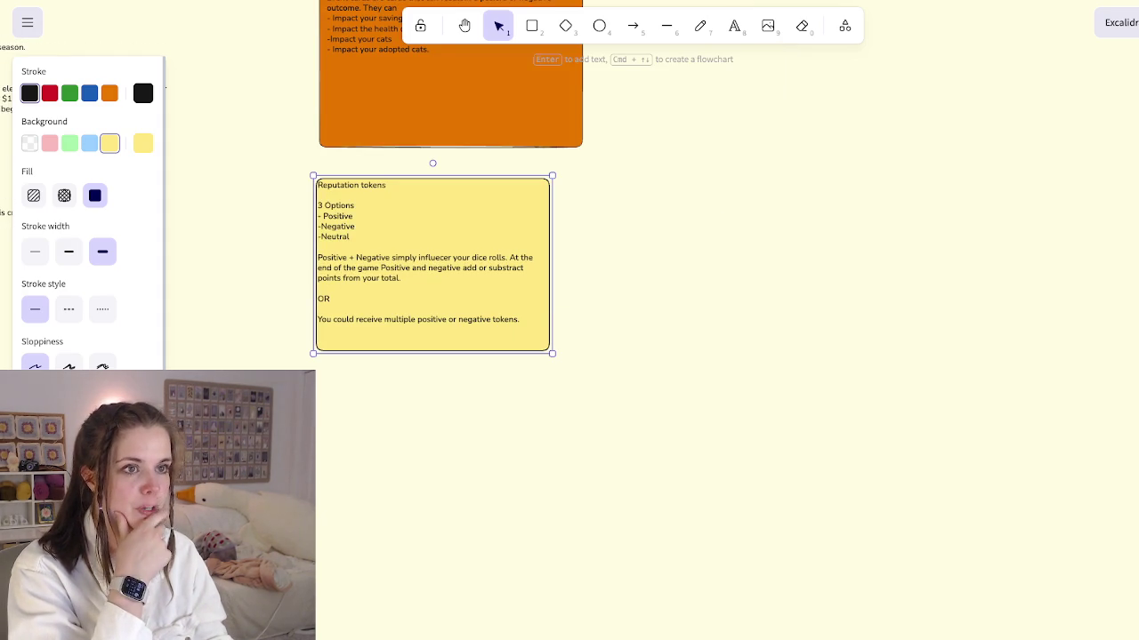
scroll(352, 206, right, 4)
scroll(353, 207, up, 1)
key(r)
drag(590, 173, 938, 483)
drag(765, 329, 582, 234)
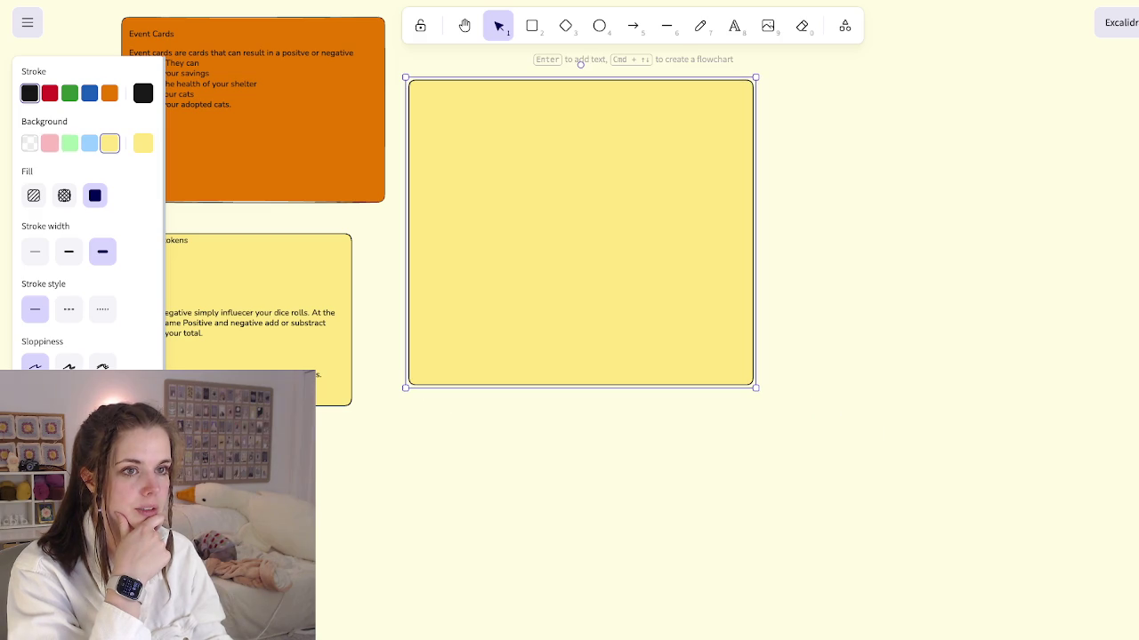
Step: Give the new rectangle a pink fill and start left-aligned text inside it
click(49, 144)
key(Return)
key(Escape)
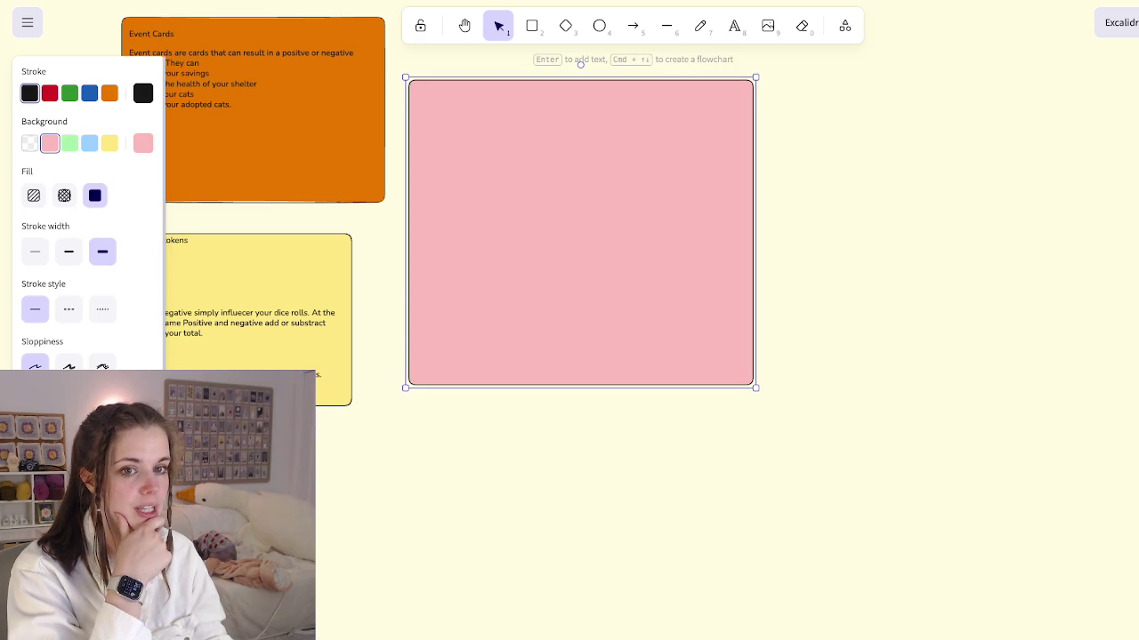
key(Return)
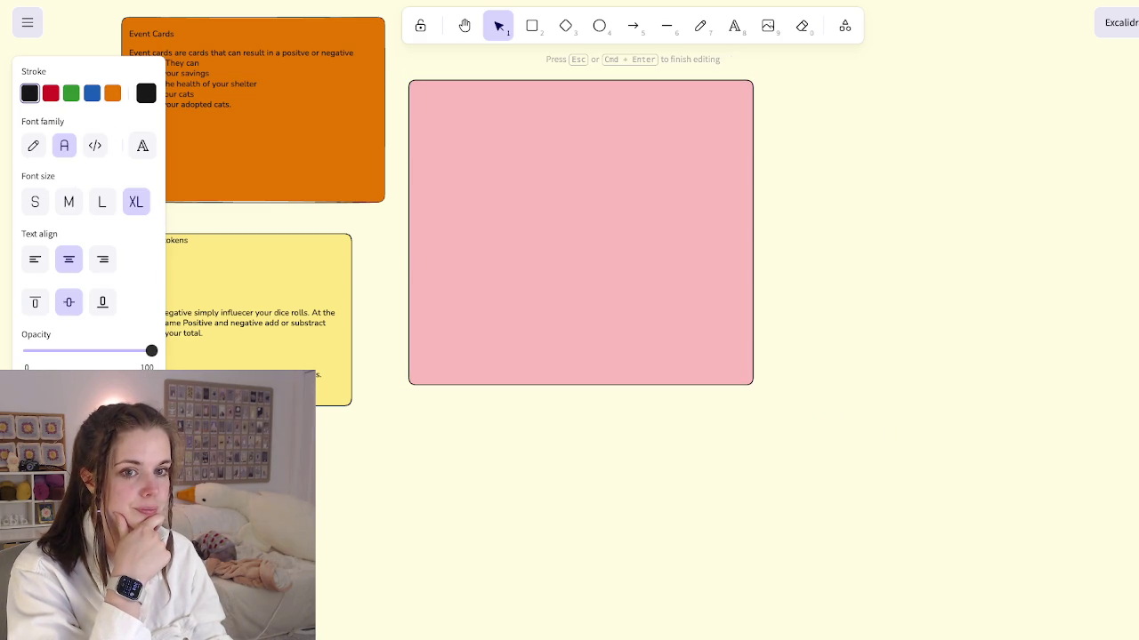
click(35, 258)
Step: Top-align the text; type the 'Playtest mechanics for sure to have in' heading and a Cats bullet
click(35, 301)
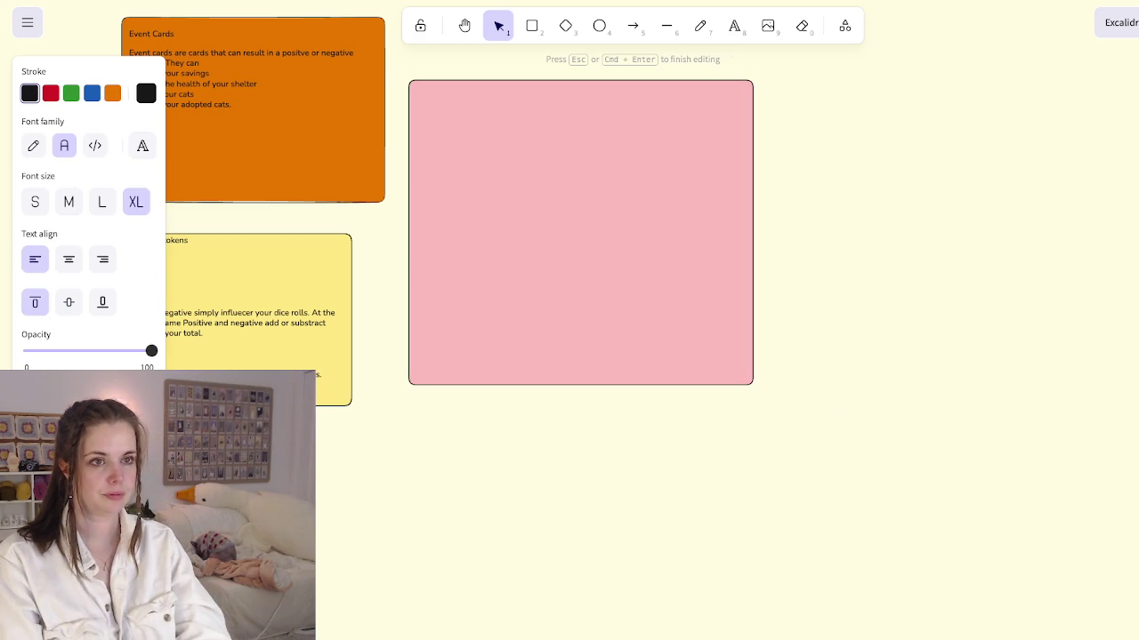
text(Playtest mechanics for sure to have in)
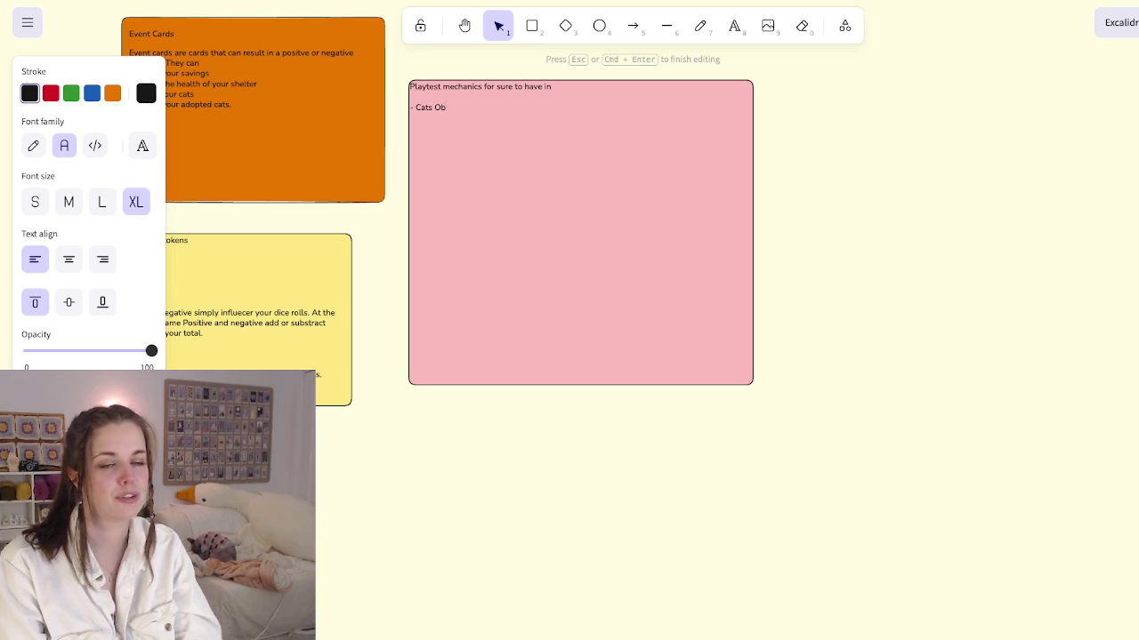
text(vious)
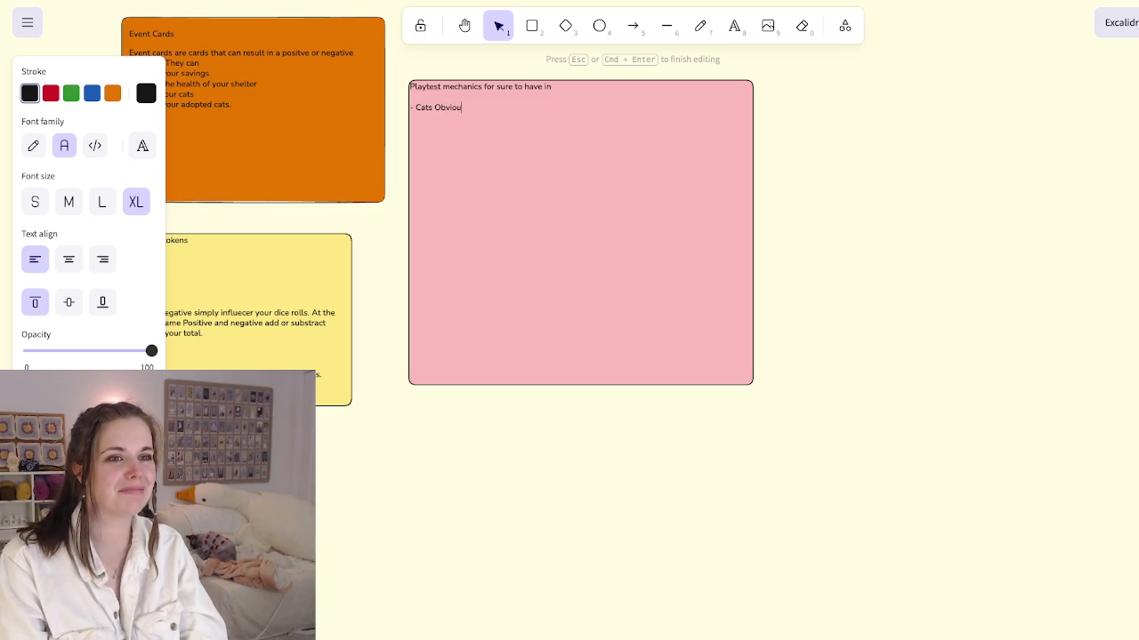
key(BackSpace)
key(BackSpace)
key(BackSpace)
key(Return)
text(-)
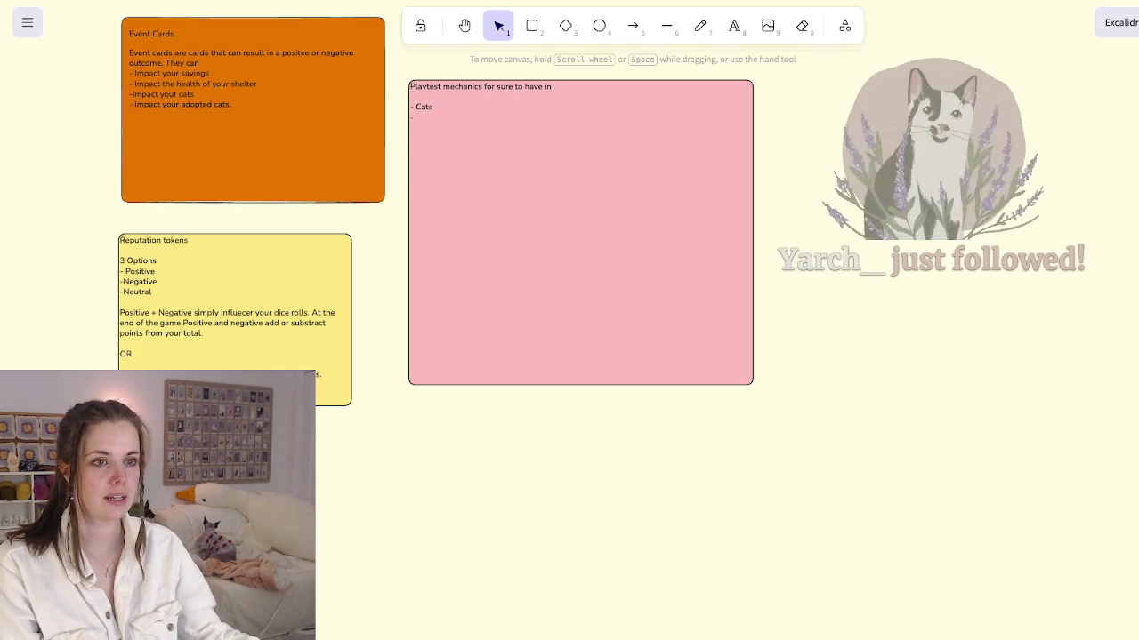
Step: Reselect the pink note and reopen its text for editing
click(534, 222)
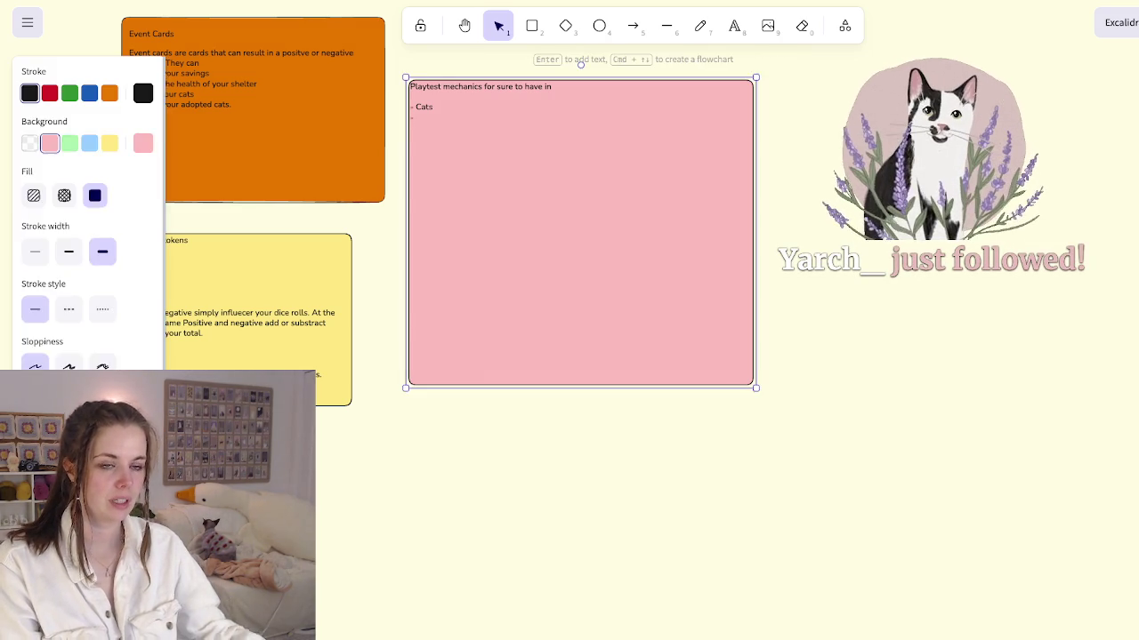
key(Return)
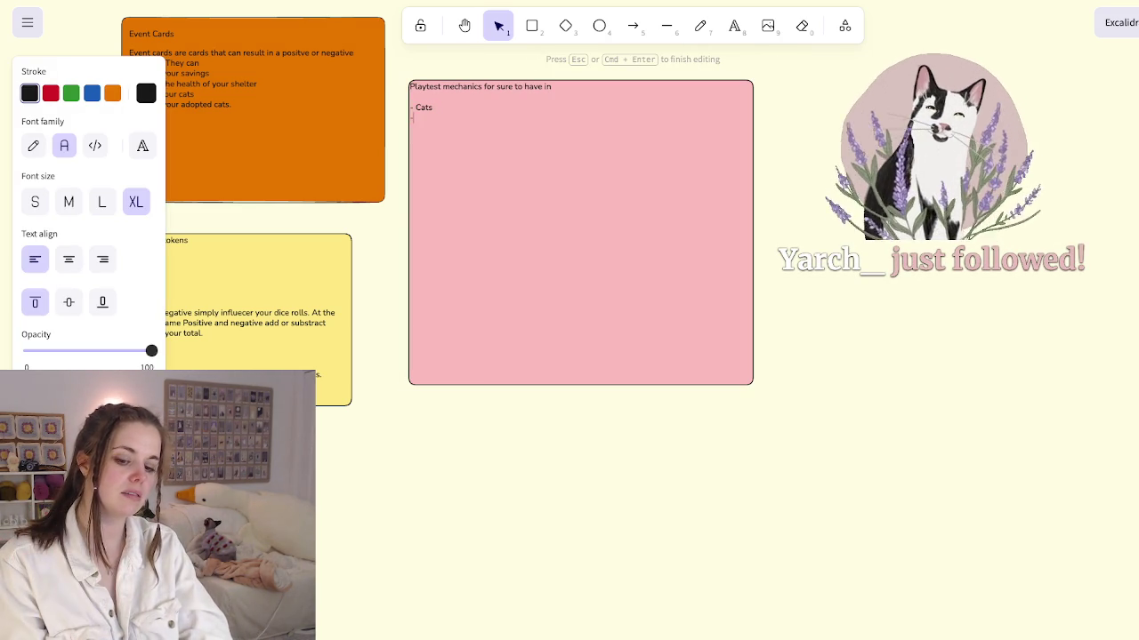
key(Escape)
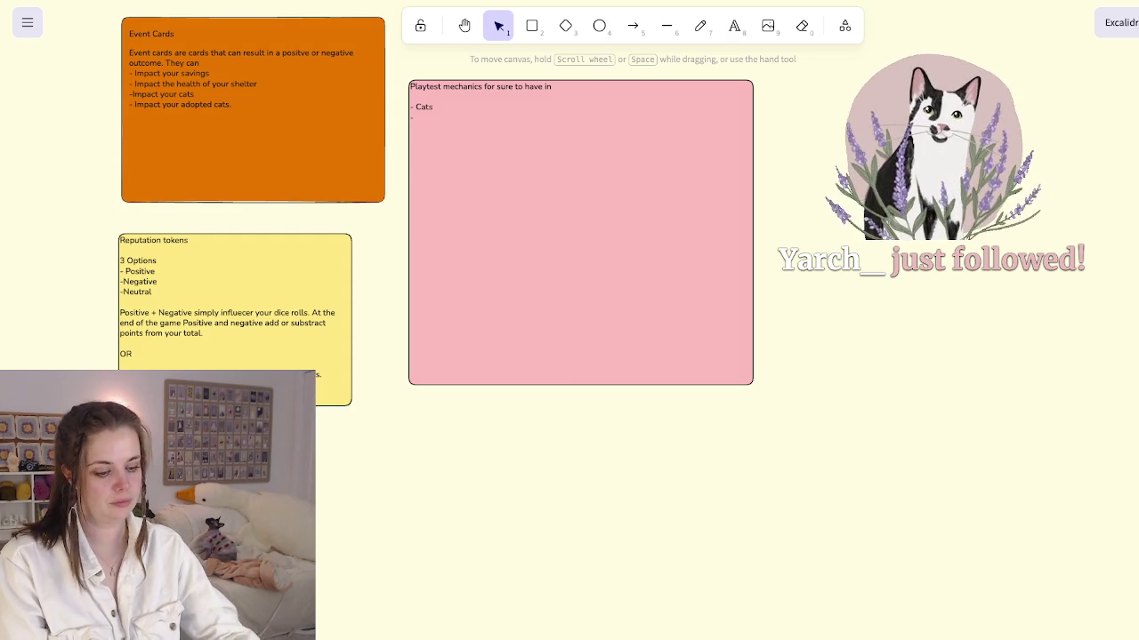
click(580, 232)
scroll(630, 323, up, 3)
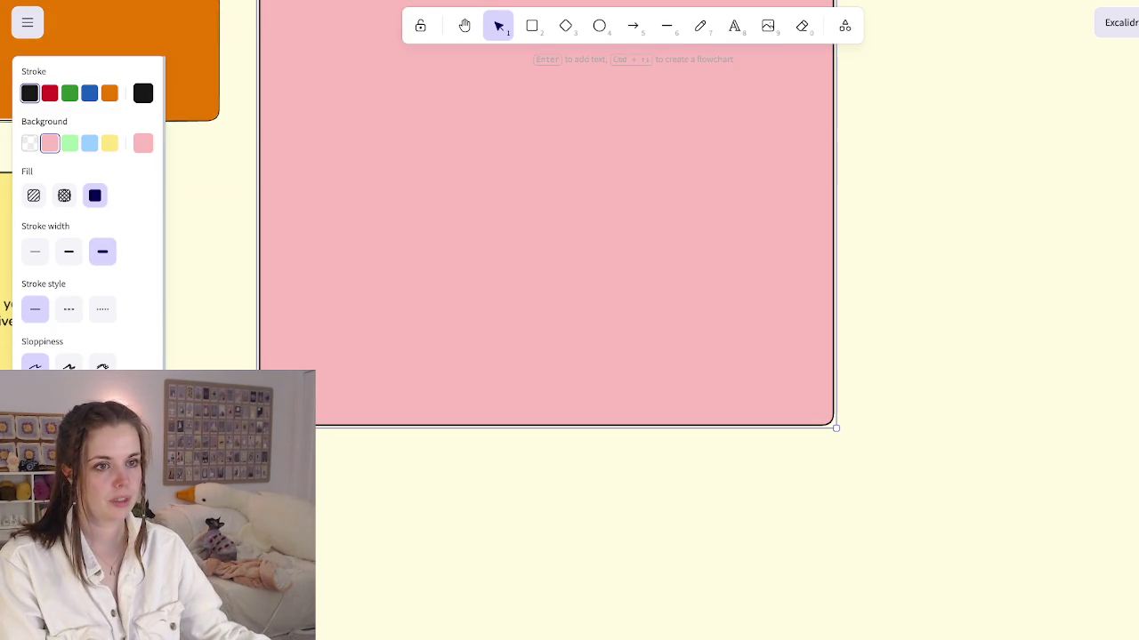
scroll(623, 356, down, 3)
scroll(623, 356, up, 1)
key(Return)
text(-)
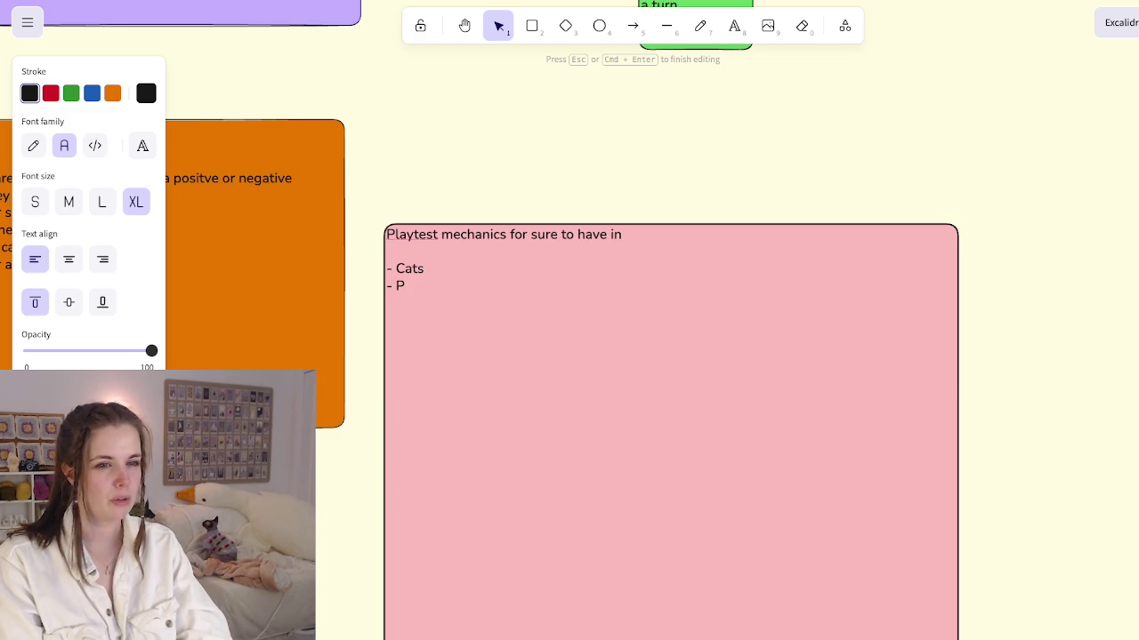
Step: Add the 'Resource distribution board' and 'Positive/ Negative Reputation token' bullets
text(Res)
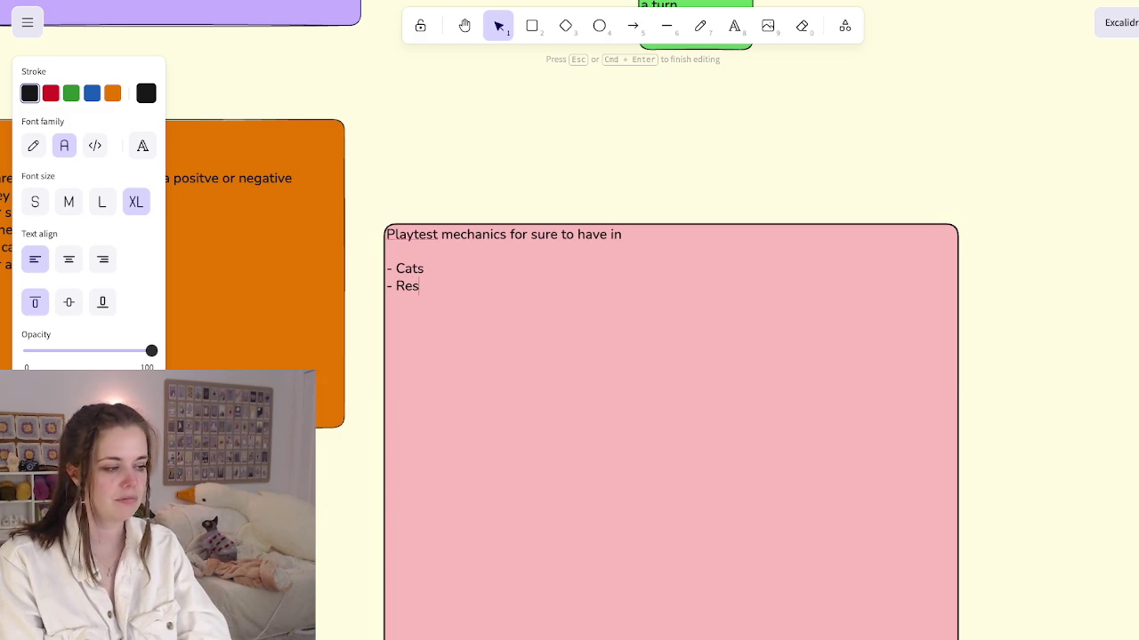
text(ource)
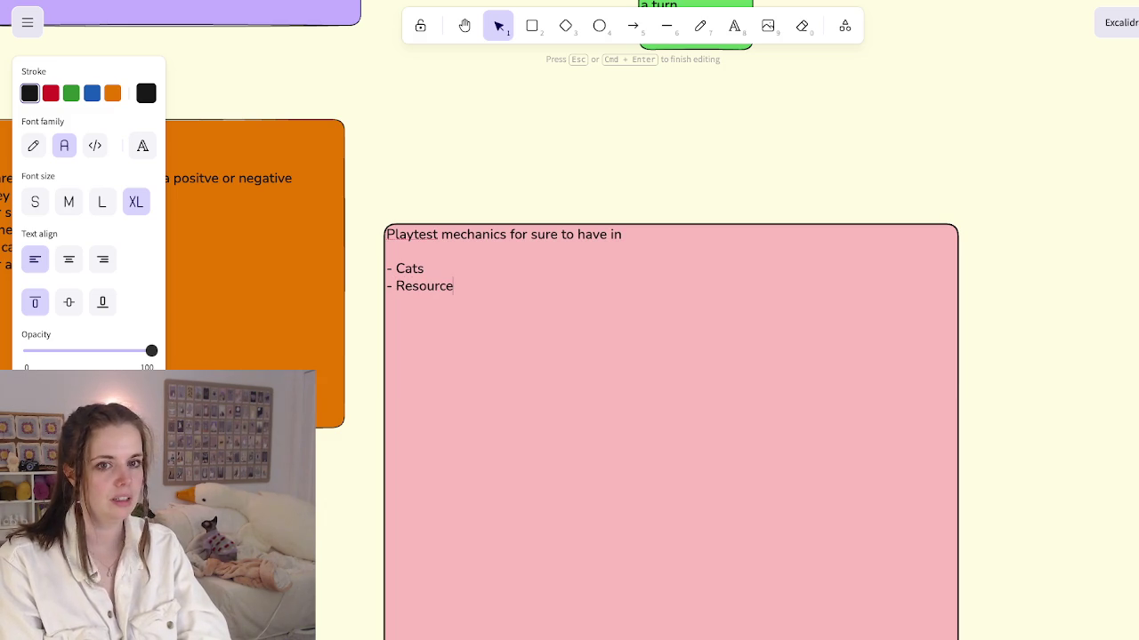
text( dis)
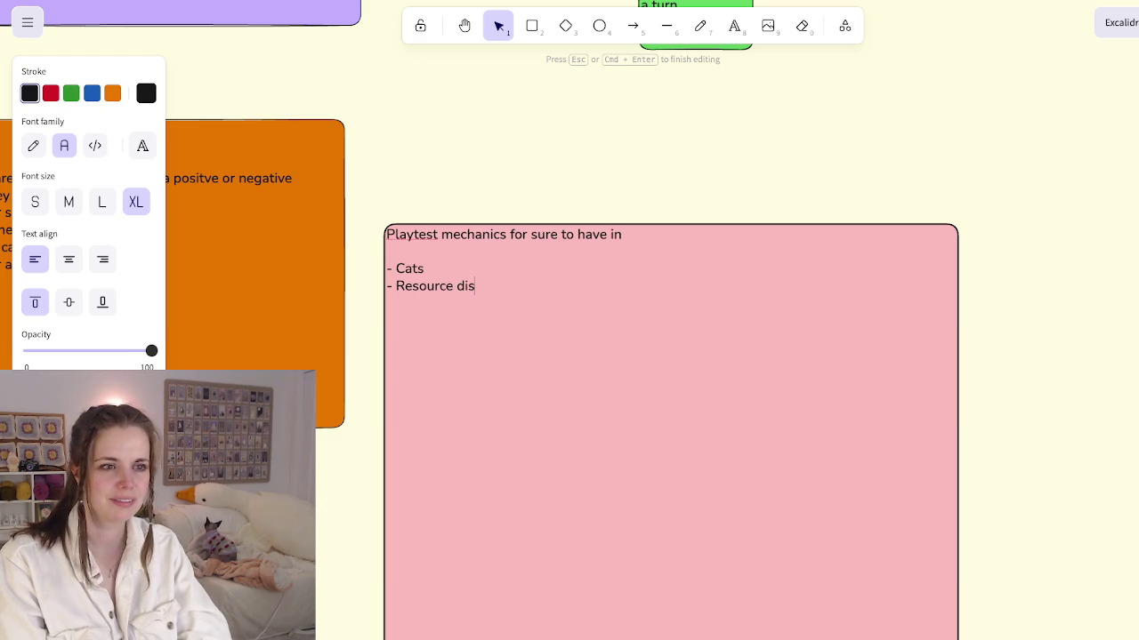
text(tributi)
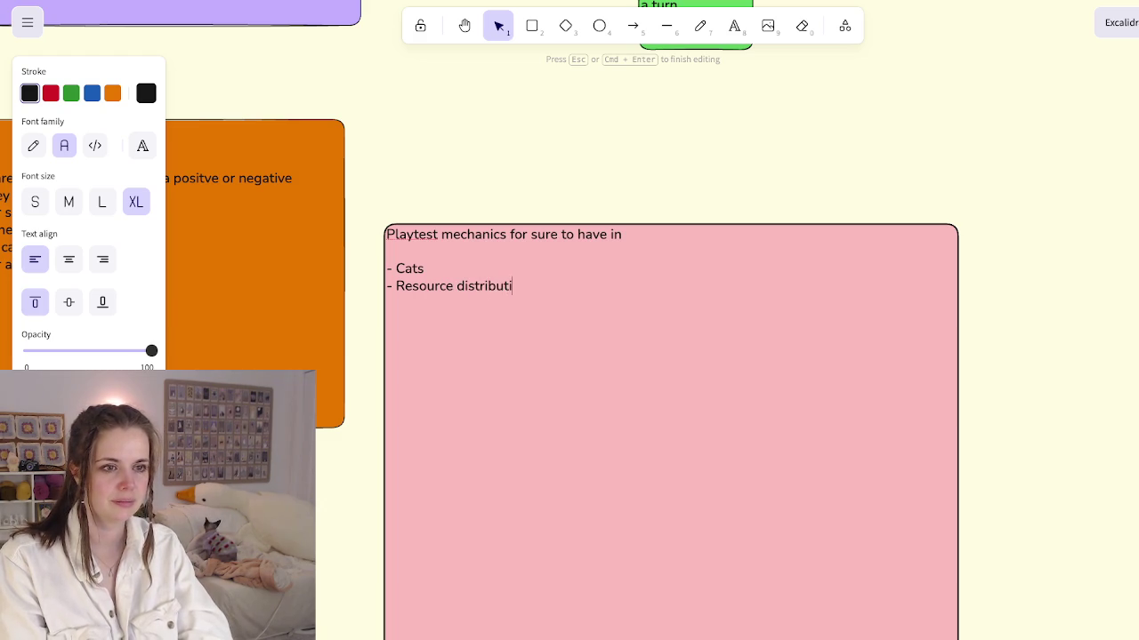
text(on Boa)
key(BackSpace)
text(board)
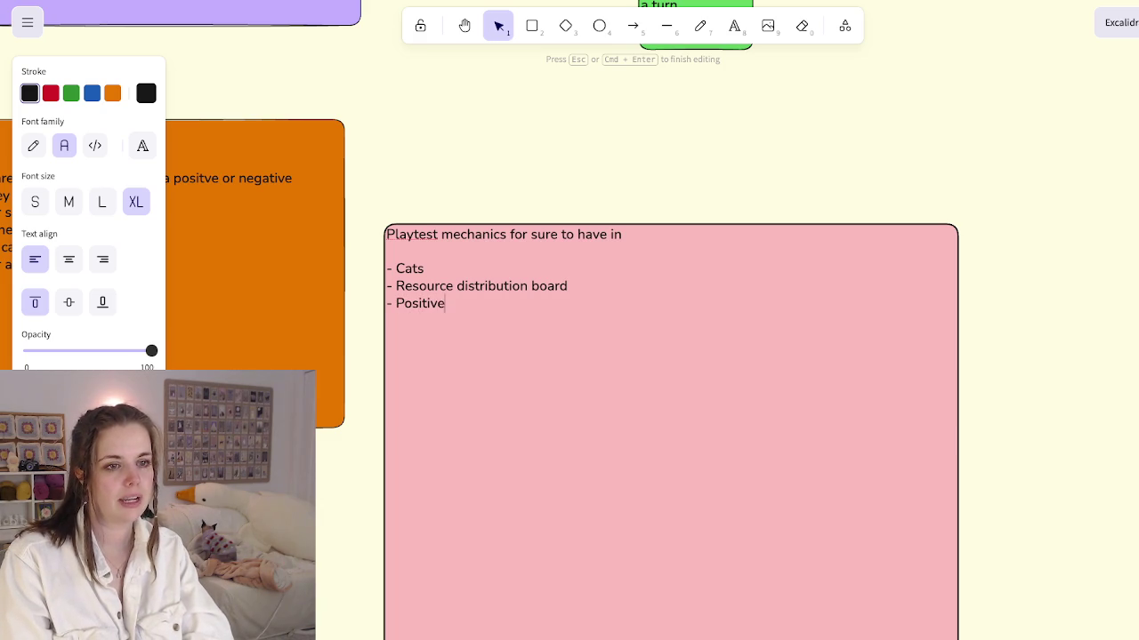
text(gavi)
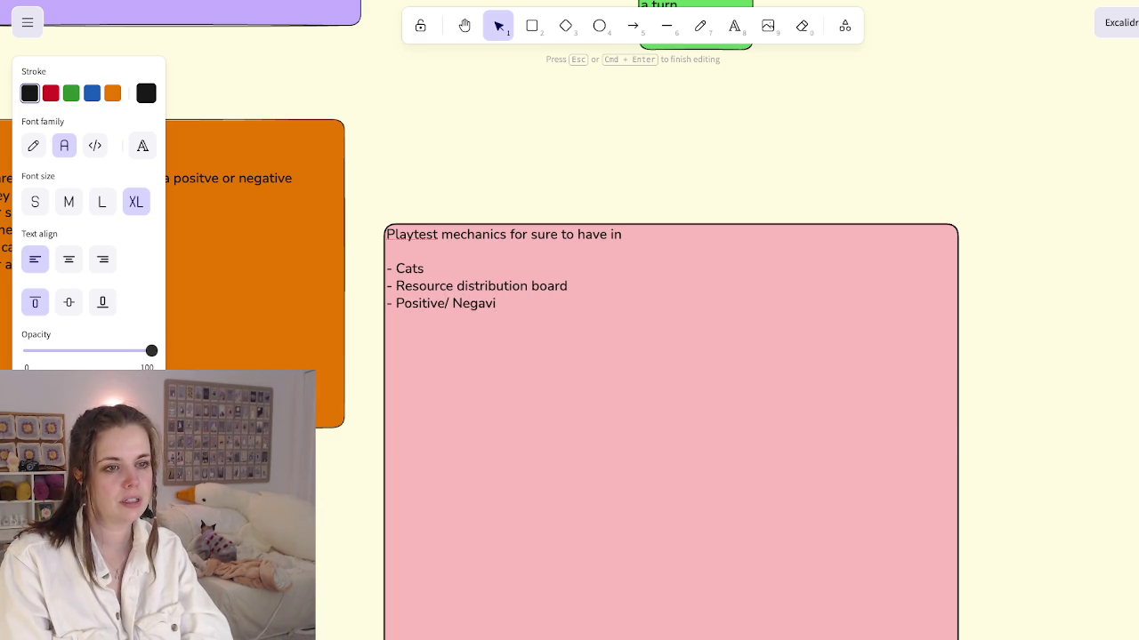
text(Reputaion)
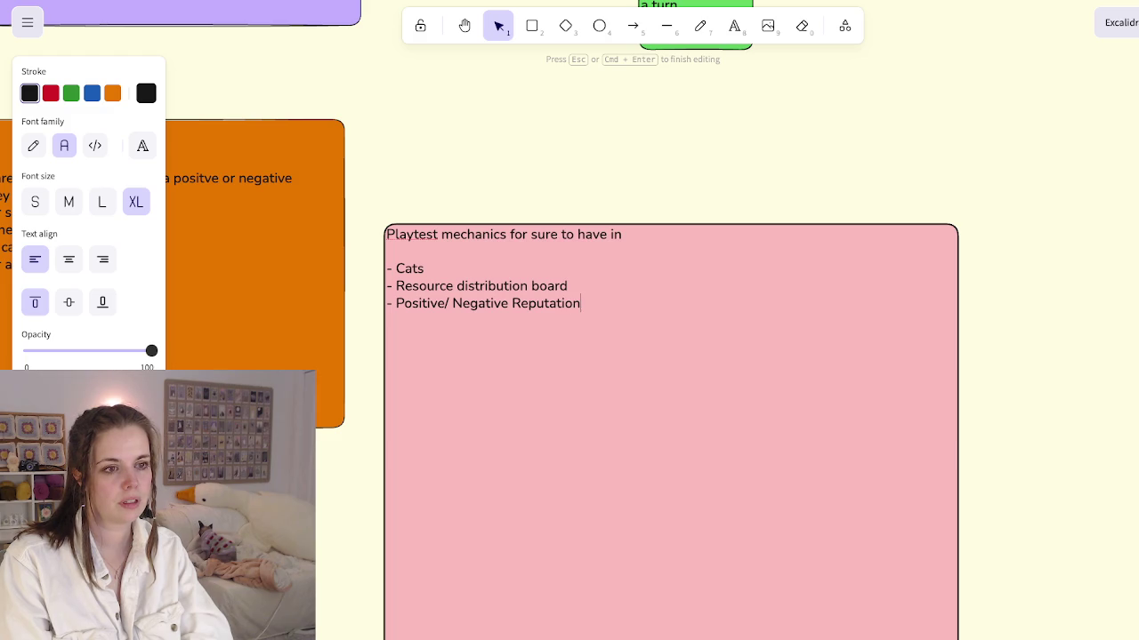
text(token)
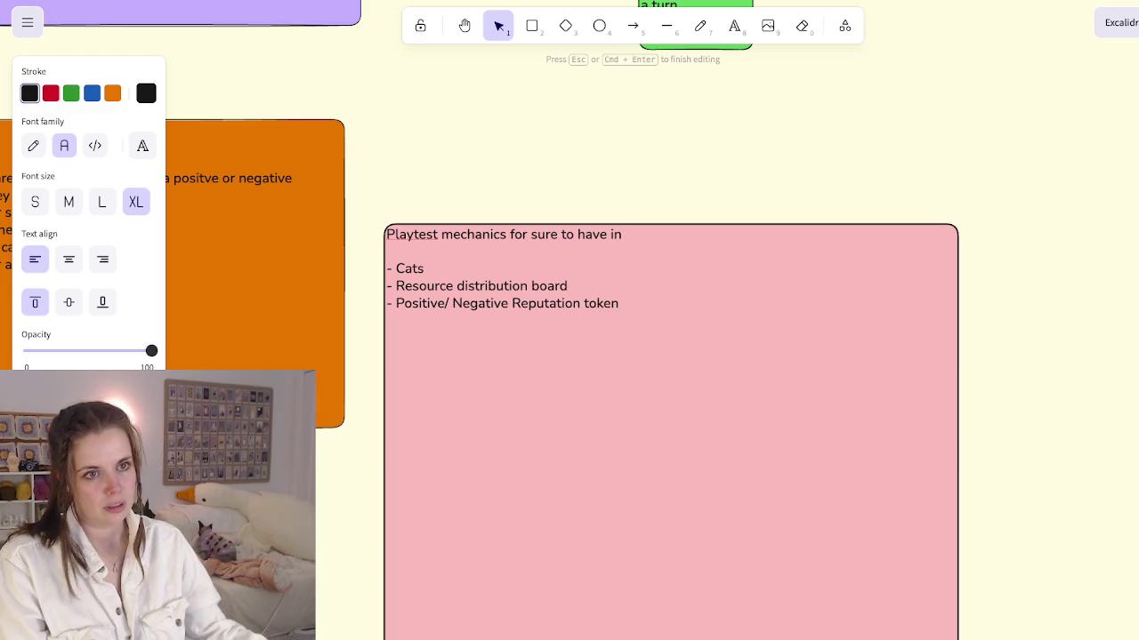
key(Escape)
scroll(484, 292, down, 3)
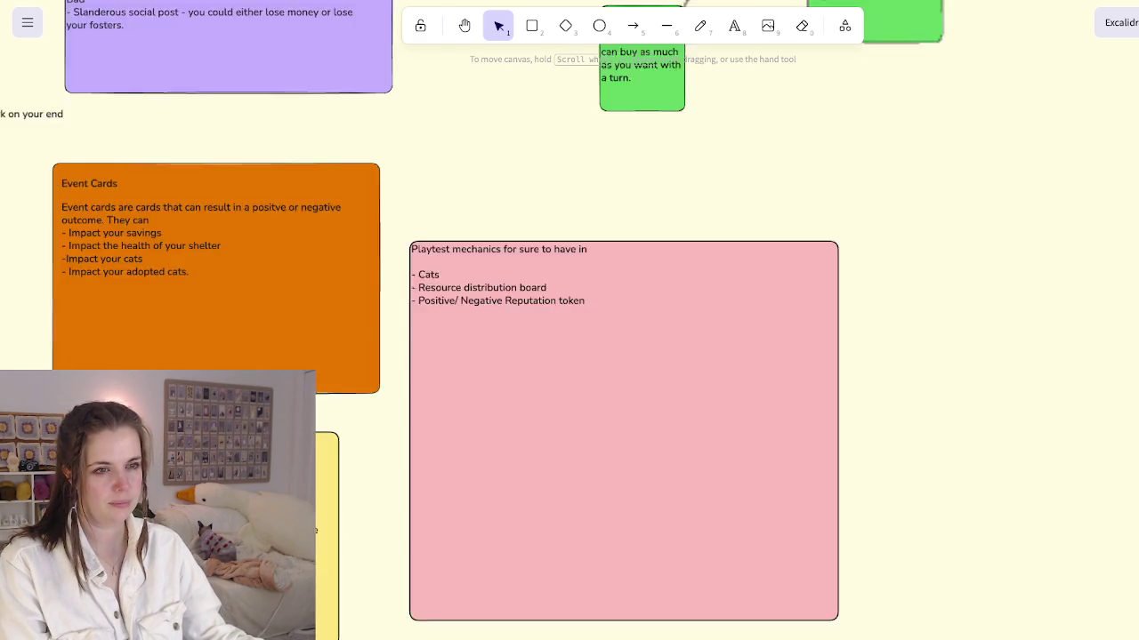
Step: Add an empty '-' bullet below 'Positive/ Negative Reputation token' in the pink note
scroll(484, 293, down, 7)
scroll(569, 320, left, 10)
scroll(569, 320, down, 2)
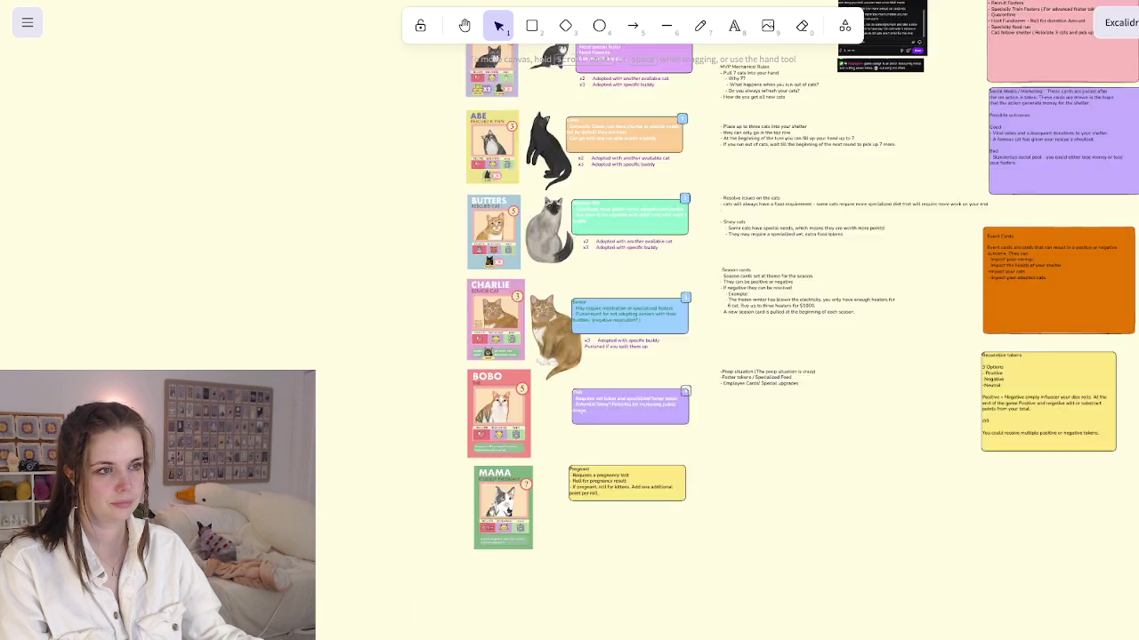
scroll(570, 320, down, 5)
scroll(569, 320, down, 2)
scroll(570, 320, up, 2)
scroll(570, 320, up, 5)
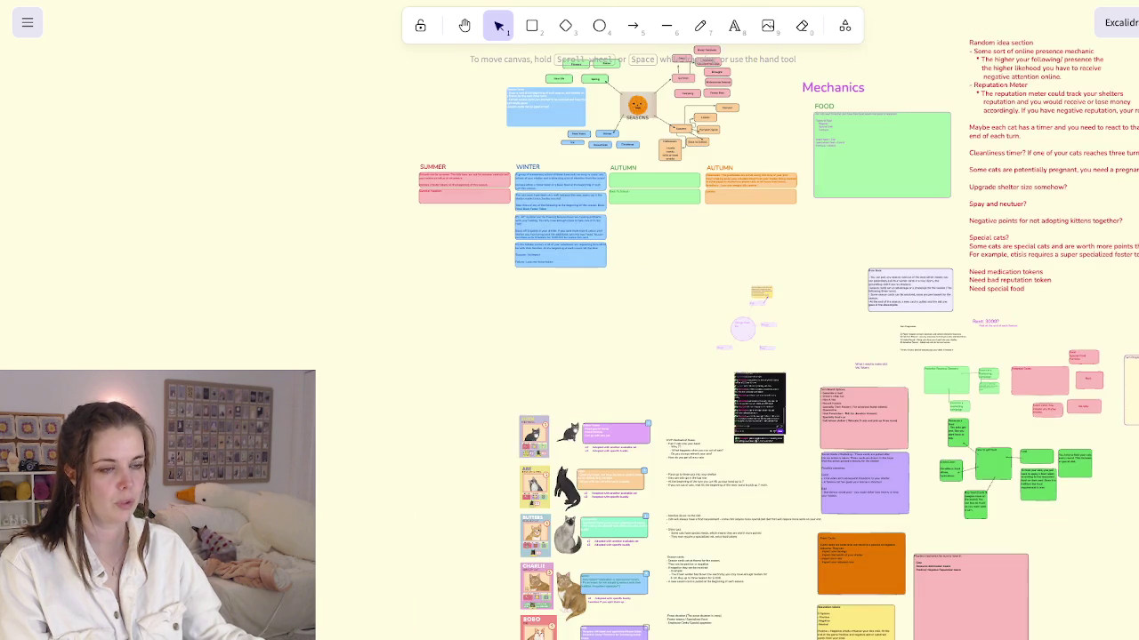
scroll(569, 320, up, 5)
scroll(570, 321, right, 3)
scroll(570, 320, right, 3)
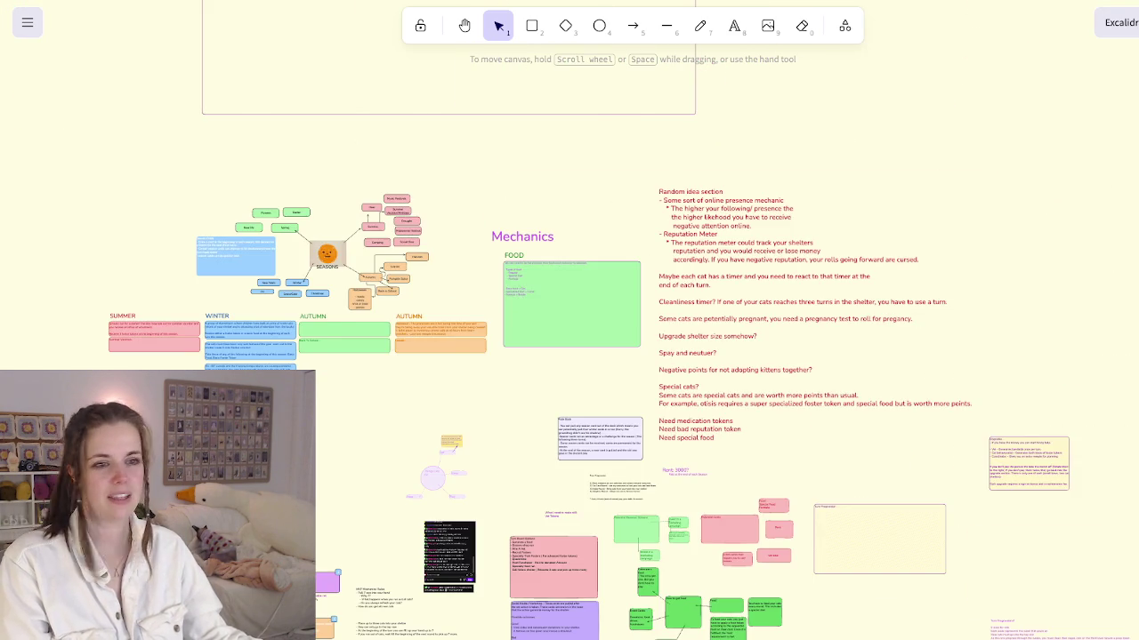
scroll(569, 320, right, 6)
scroll(569, 320, down, 3)
scroll(569, 320, down, 3)
scroll(364, 392, up, 5)
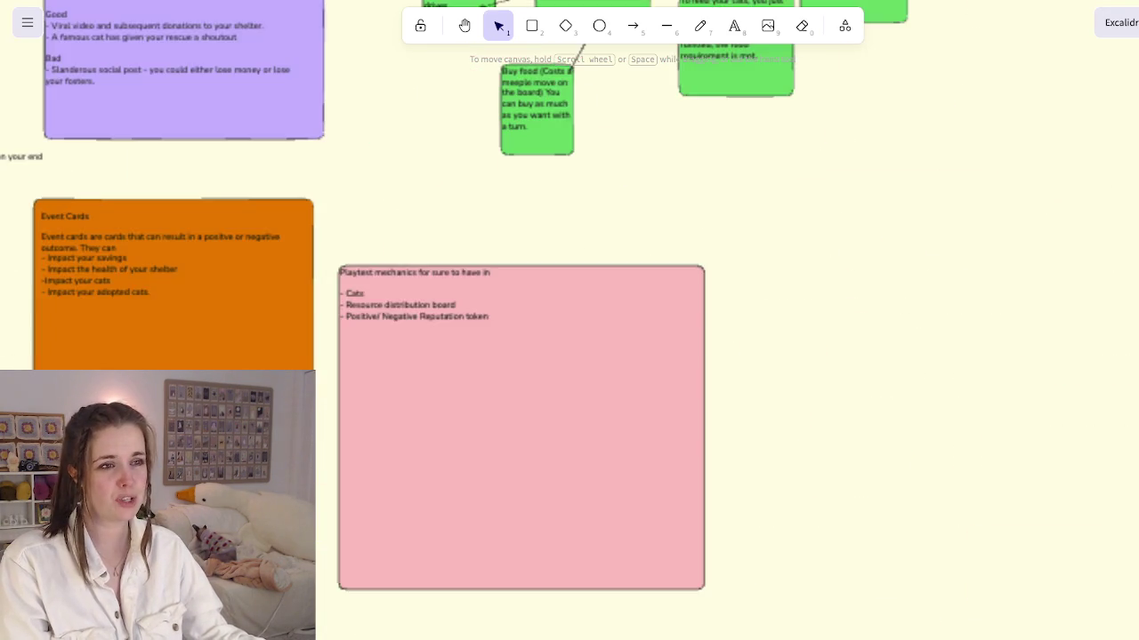
scroll(365, 391, up, 5)
double_click(489, 122)
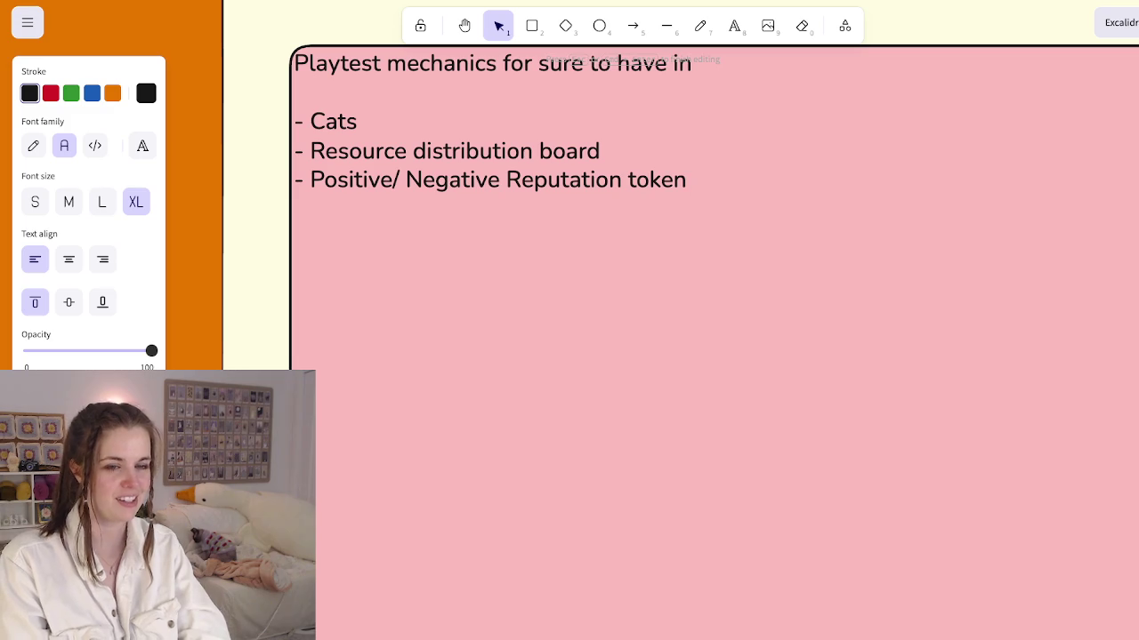
text(0-)
key(BackSpace)
key(BackSpace)
text(-)
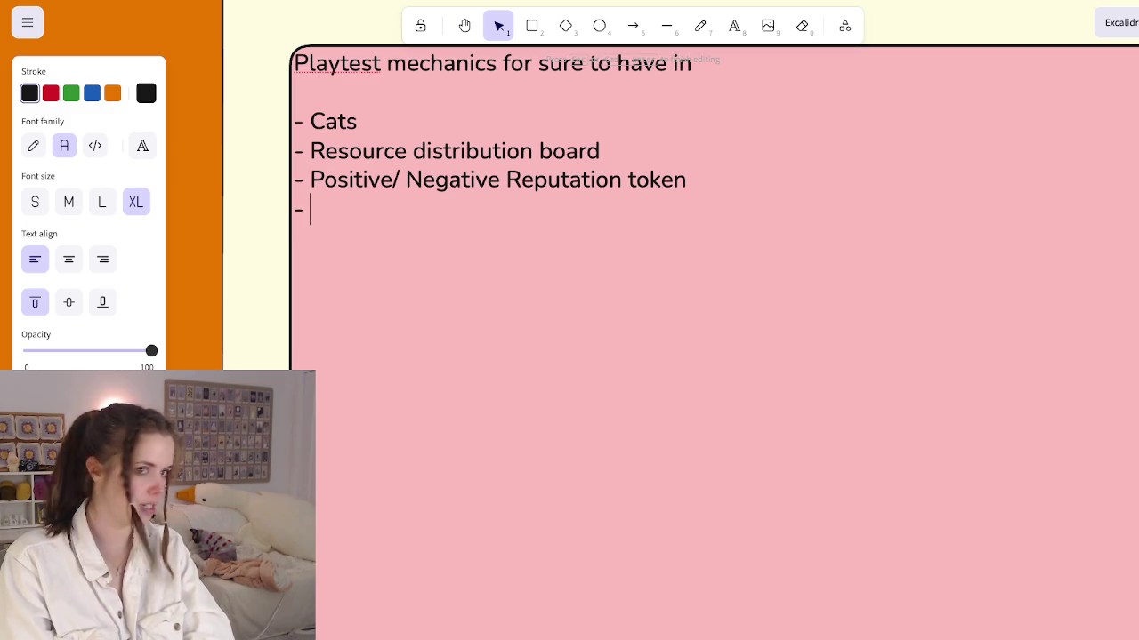
key(Escape)
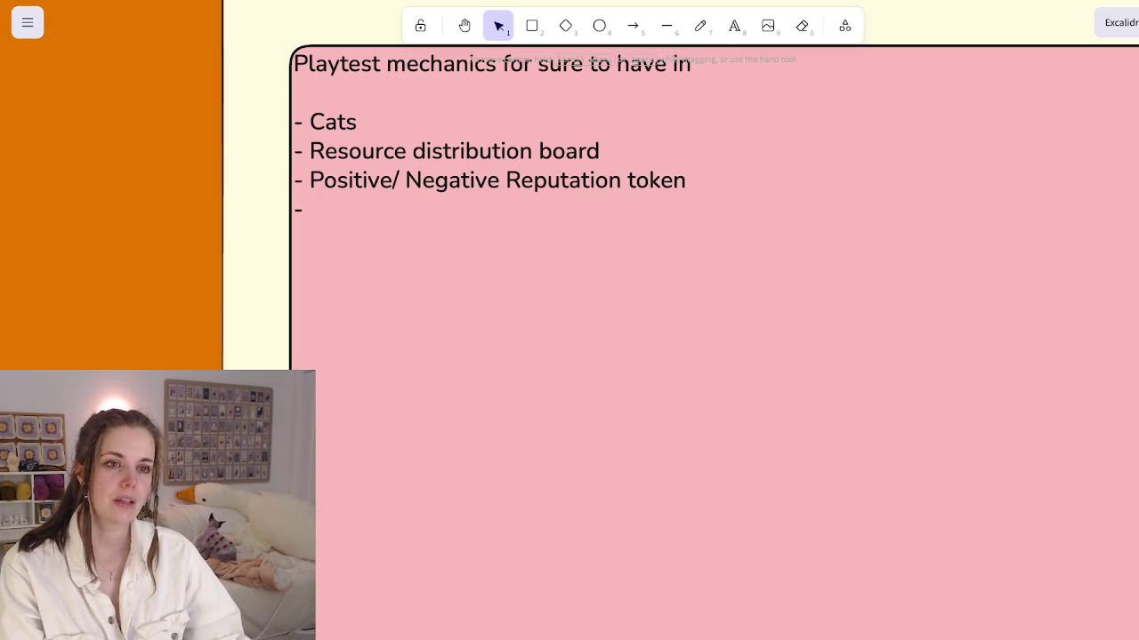
scroll(711, 356, up, 2)
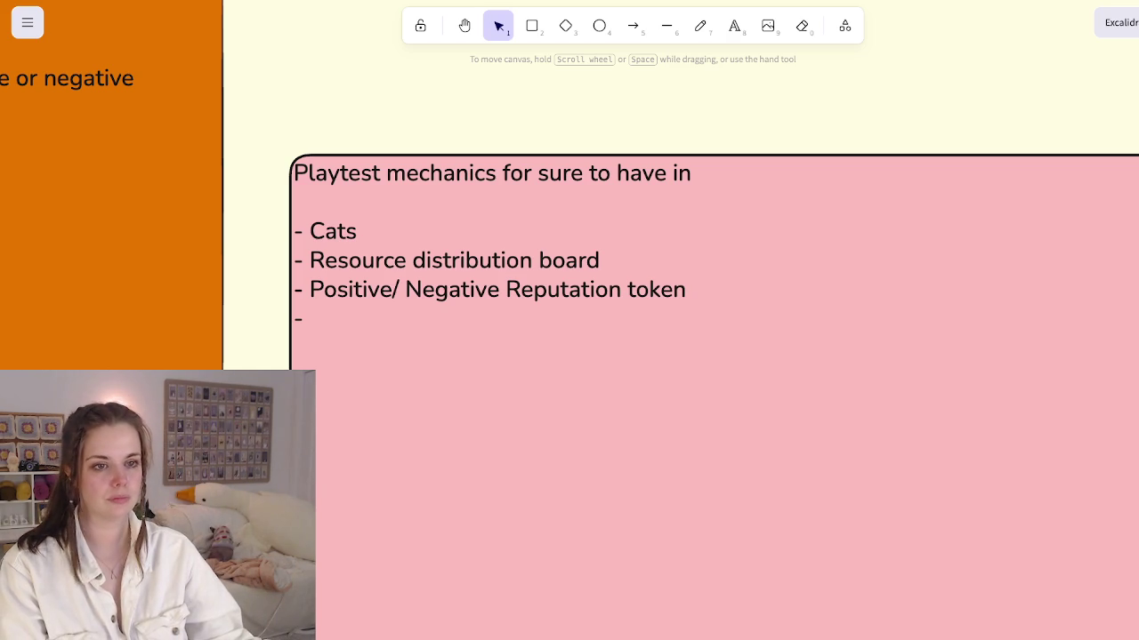
Step: Add another empty line at the end of the pink Playtest mechanics note
key(Escape)
scroll(569, 321, down, 2)
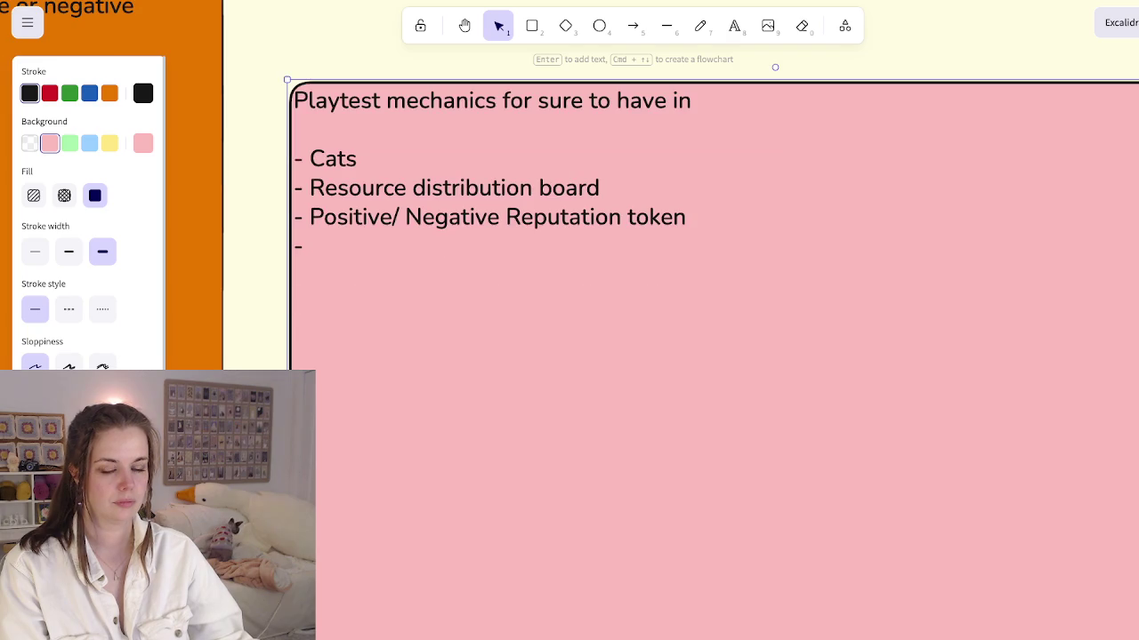
scroll(569, 320, down, 3)
scroll(569, 320, down, 2)
scroll(569, 321, left, 5)
scroll(569, 321, right, 5)
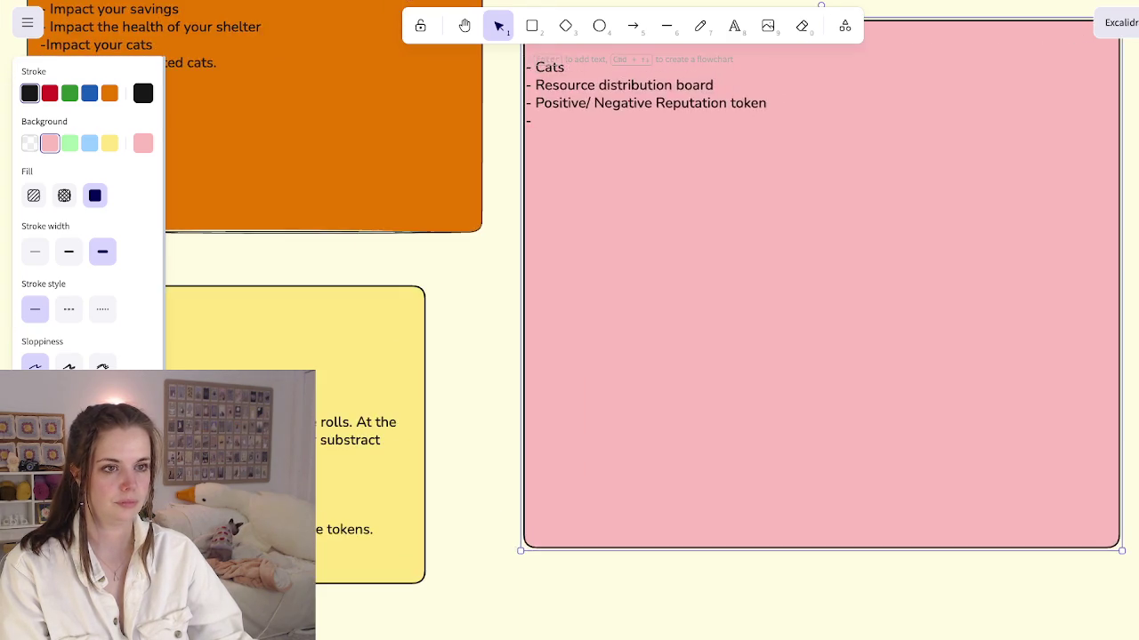
scroll(569, 321, up, 2)
key(Return)
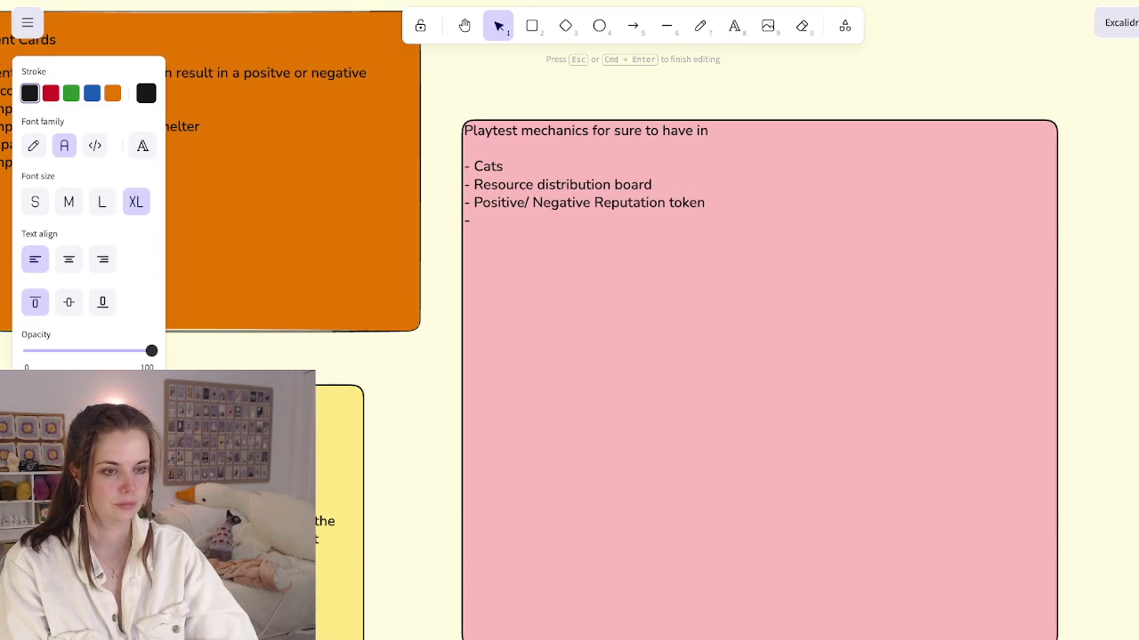
key(Return)
key(Escape)
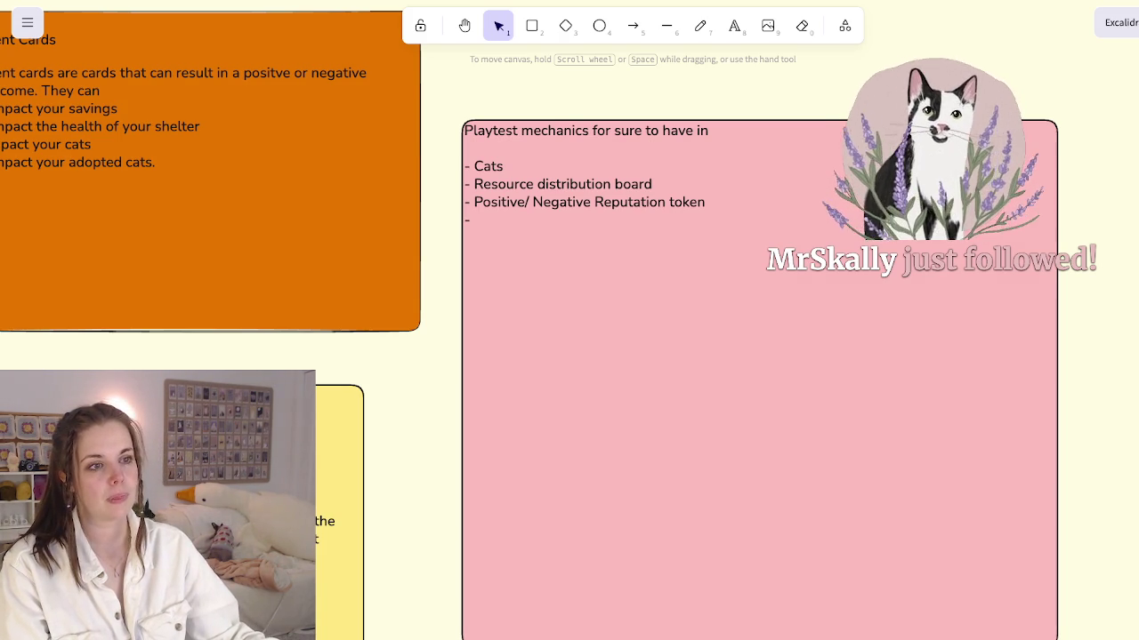
Step: Draw a small square to the right of the pink Playtest mechanics note
click(756, 401)
scroll(756, 356, down, 1)
key(shift+2)
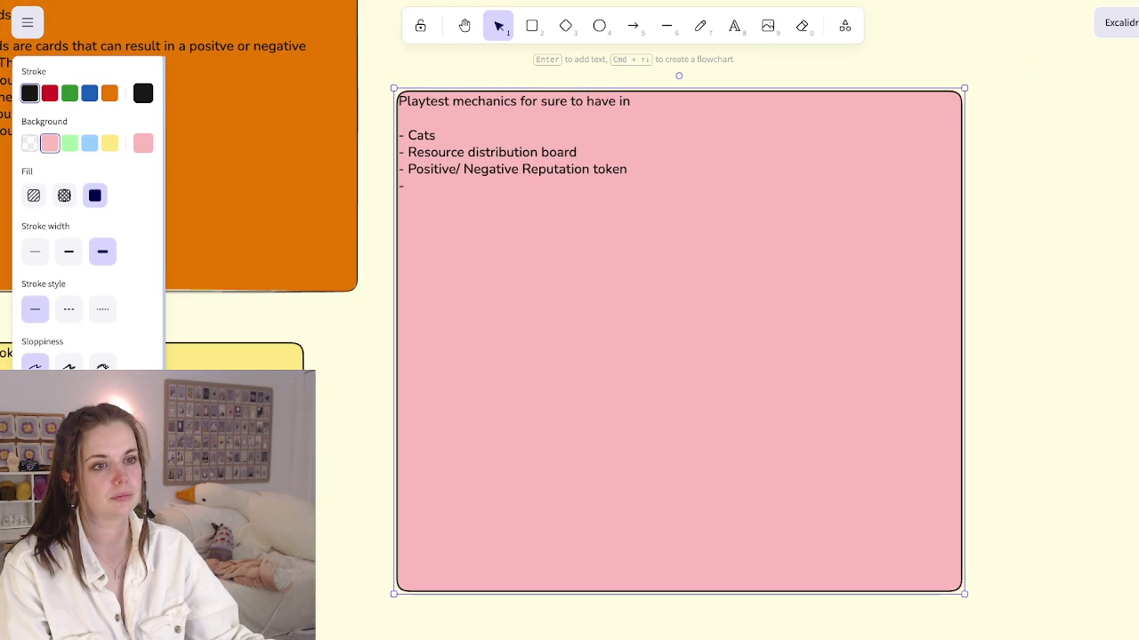
scroll(676, 356, down, 3)
scroll(676, 356, down, 2)
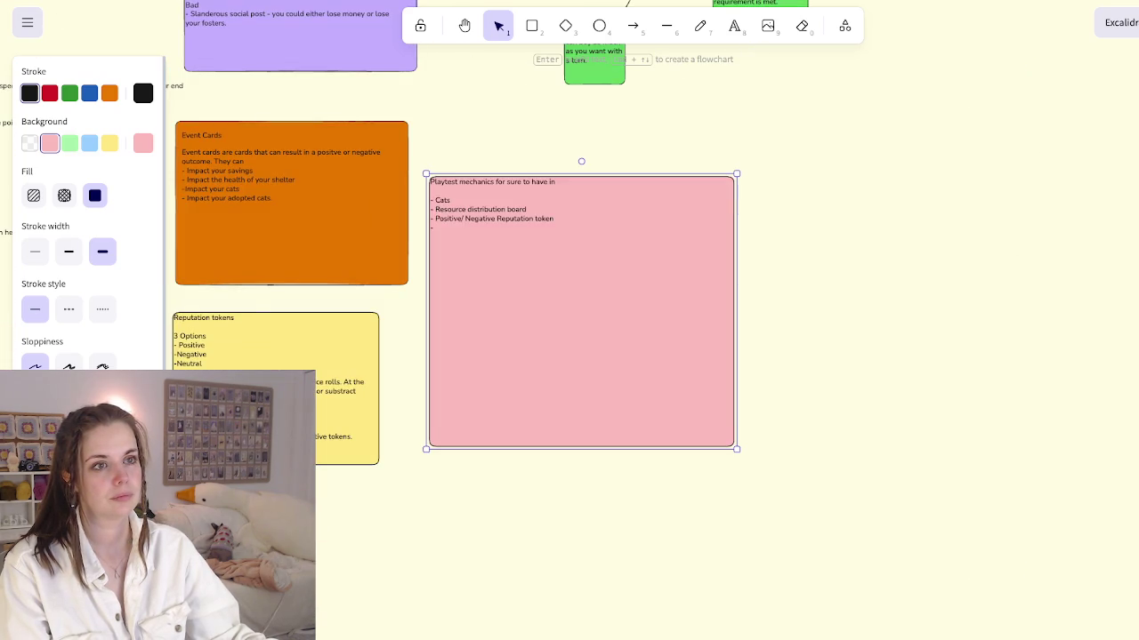
scroll(569, 356, up, 2)
key(r)
drag(681, 282, 750, 351)
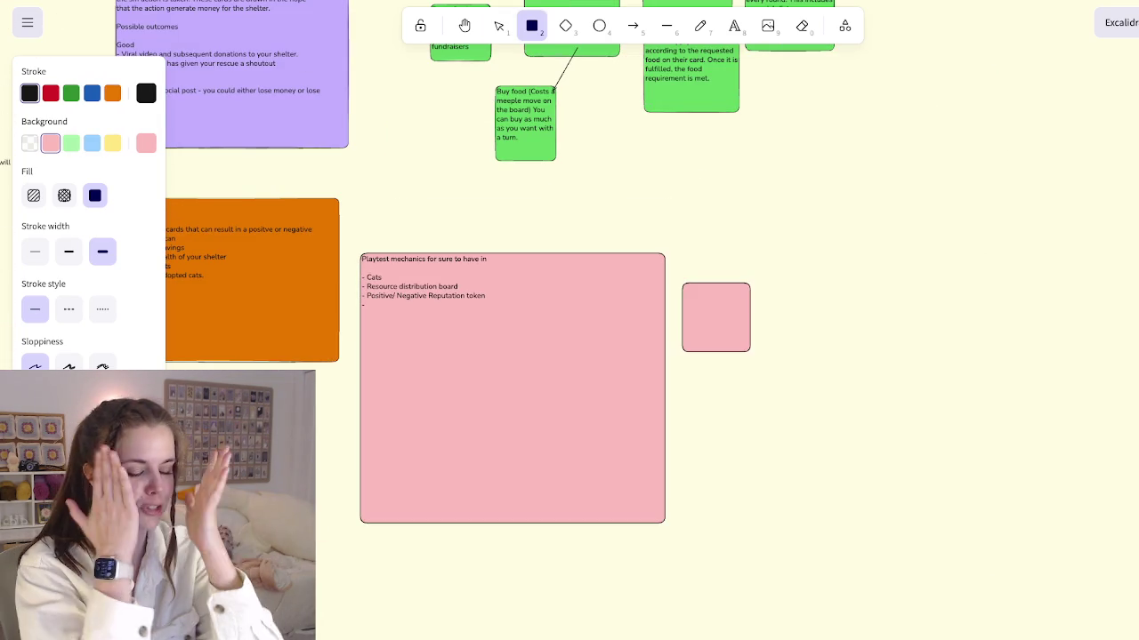
Step: Undo the small square just drawn beside the pink note
key(ctrl+z)
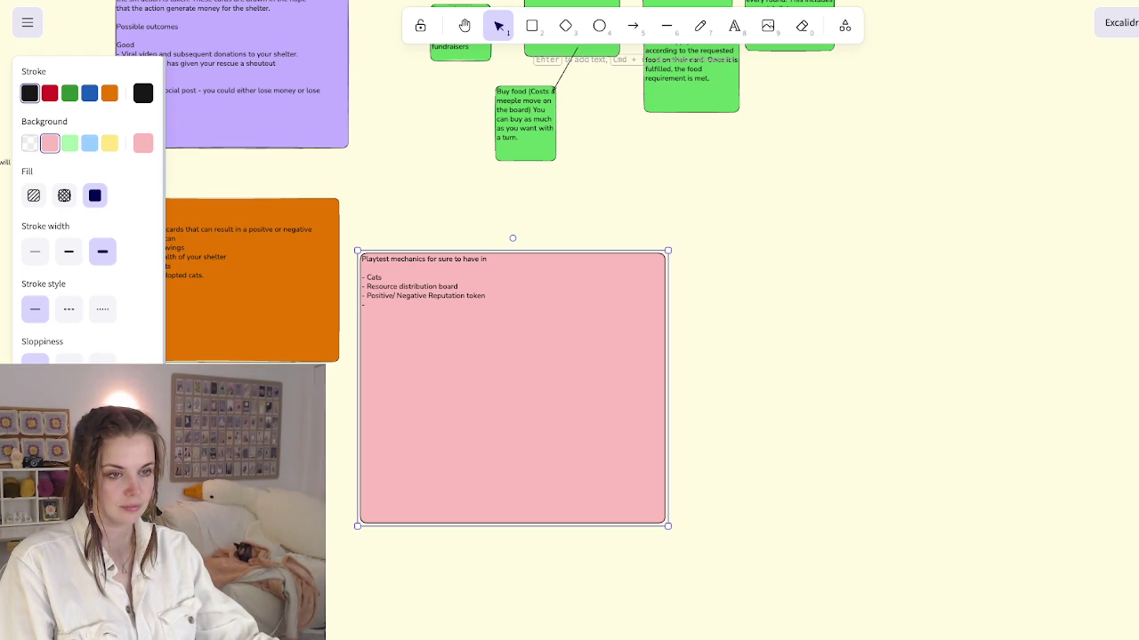
Step: Scroll the canvas around the pink Playtest mechanics note
scroll(429, 389, up, 5)
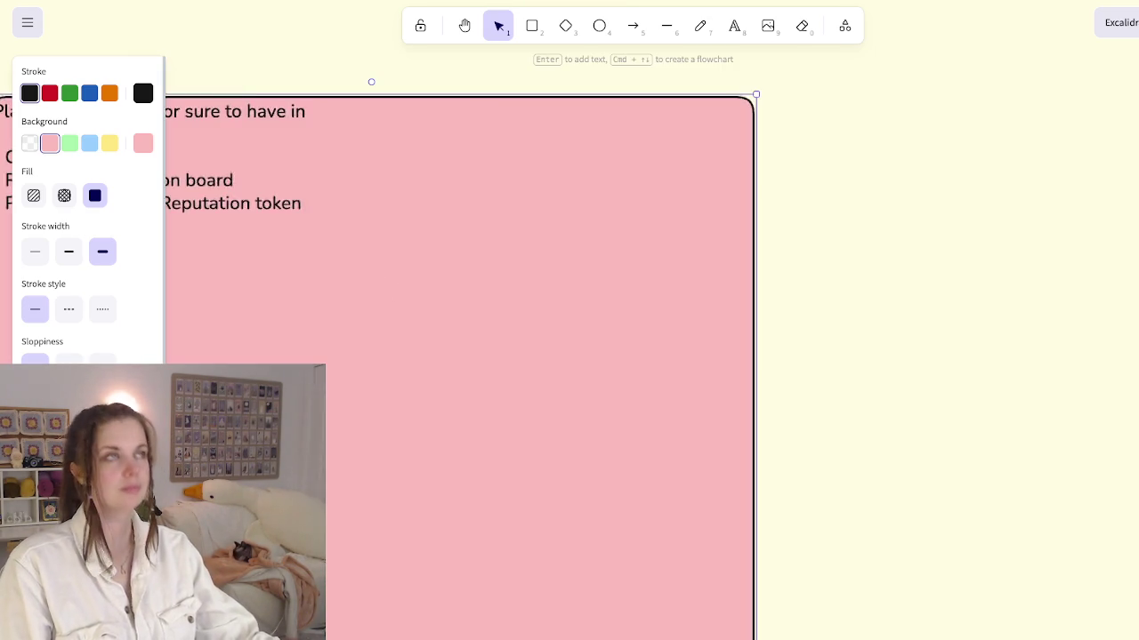
scroll(429, 389, down, 2)
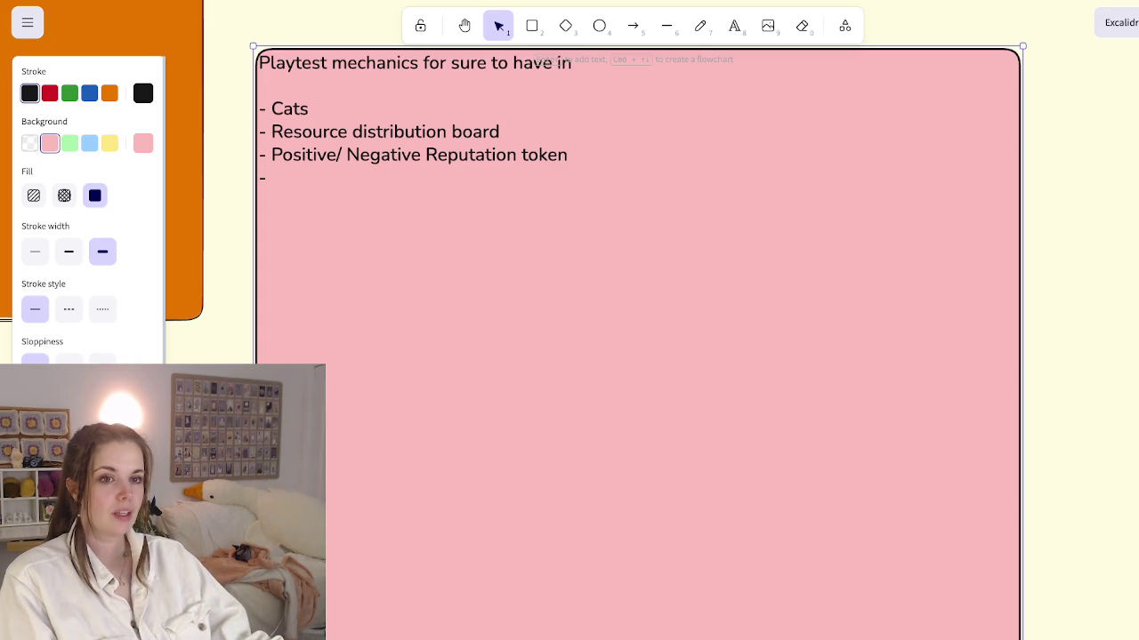
scroll(569, 321, down, 10)
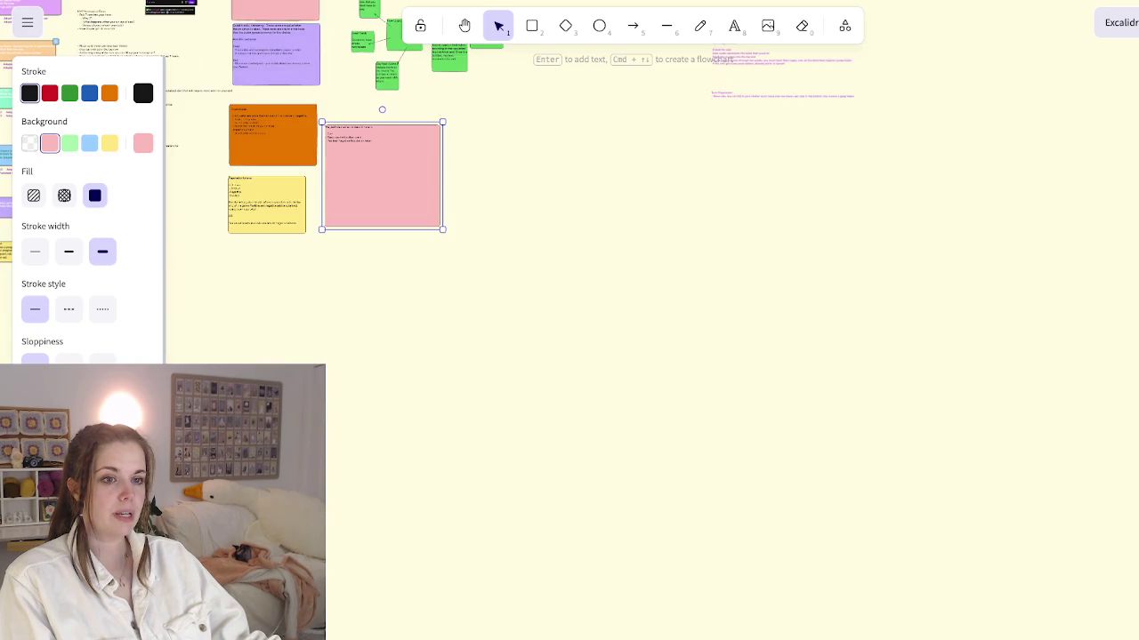
Step: Pan the canvas to centre the action-tile board beside the Phaedra cat card
scroll(569, 320, left, 5)
scroll(569, 320, left, 4)
scroll(569, 320, down, 2)
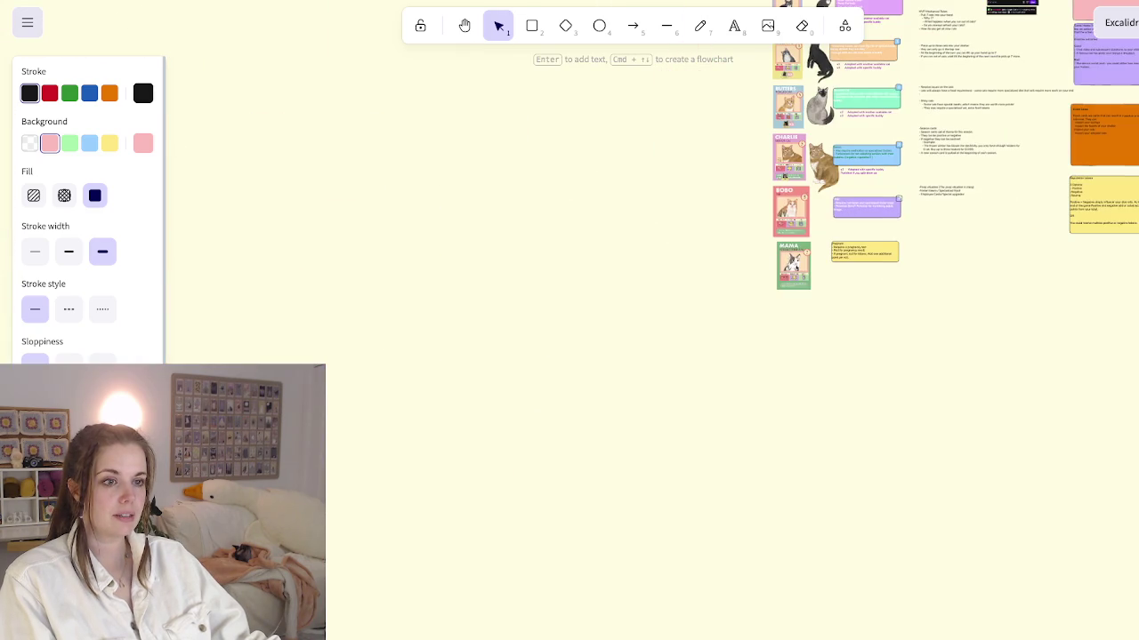
scroll(570, 320, down, 3)
scroll(570, 320, left, 3)
scroll(570, 320, down, 1)
scroll(569, 321, left, 1)
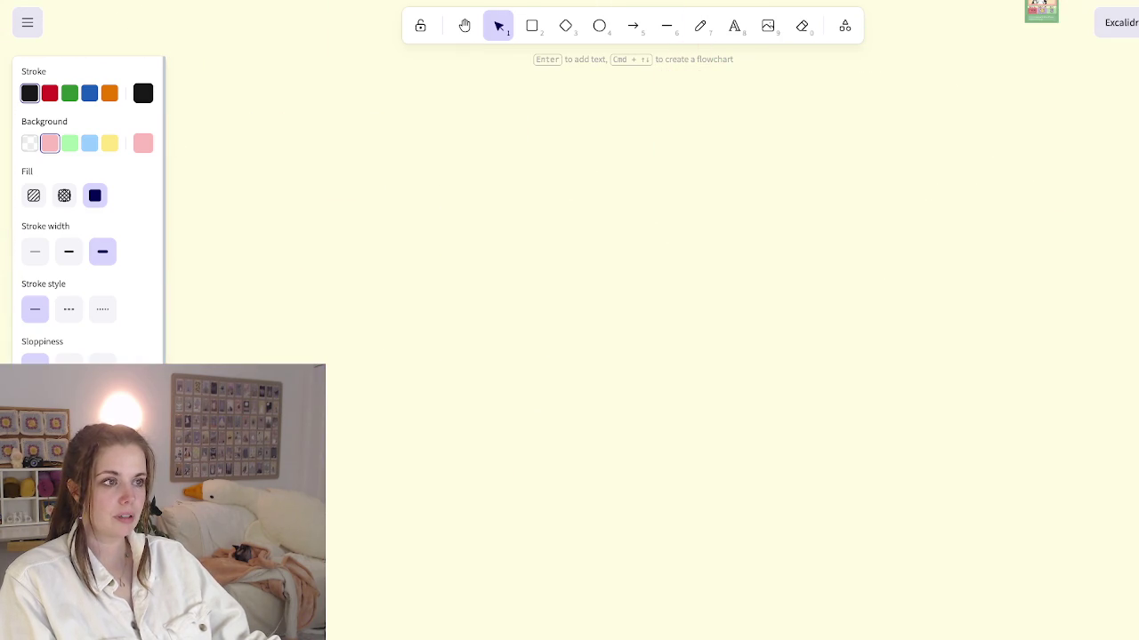
scroll(570, 320, up, 1)
scroll(569, 320, up, 3)
scroll(569, 320, up, 3)
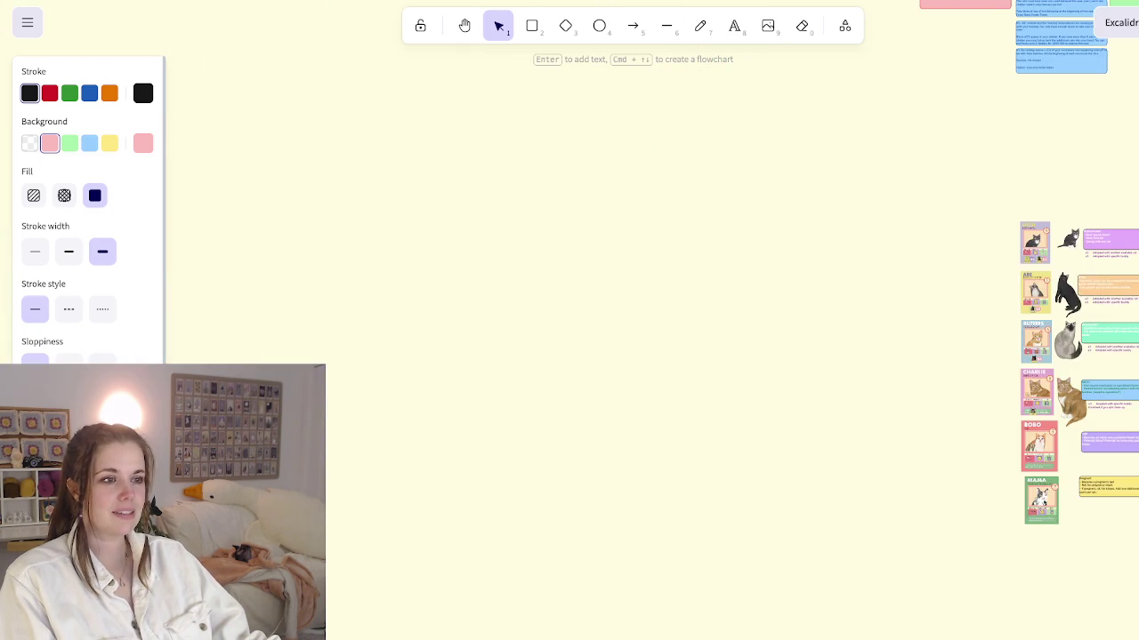
scroll(569, 321, right, 4)
scroll(569, 321, up, 2)
scroll(570, 321, right, 3)
scroll(569, 320, up, 2)
scroll(570, 320, right, 1)
scroll(569, 320, down, 4)
scroll(569, 320, left, 4)
scroll(569, 320, right, 5)
scroll(569, 320, up, 2)
scroll(569, 320, left, 5)
scroll(569, 320, up, 2)
scroll(569, 321, up, 3)
scroll(569, 320, left, 4)
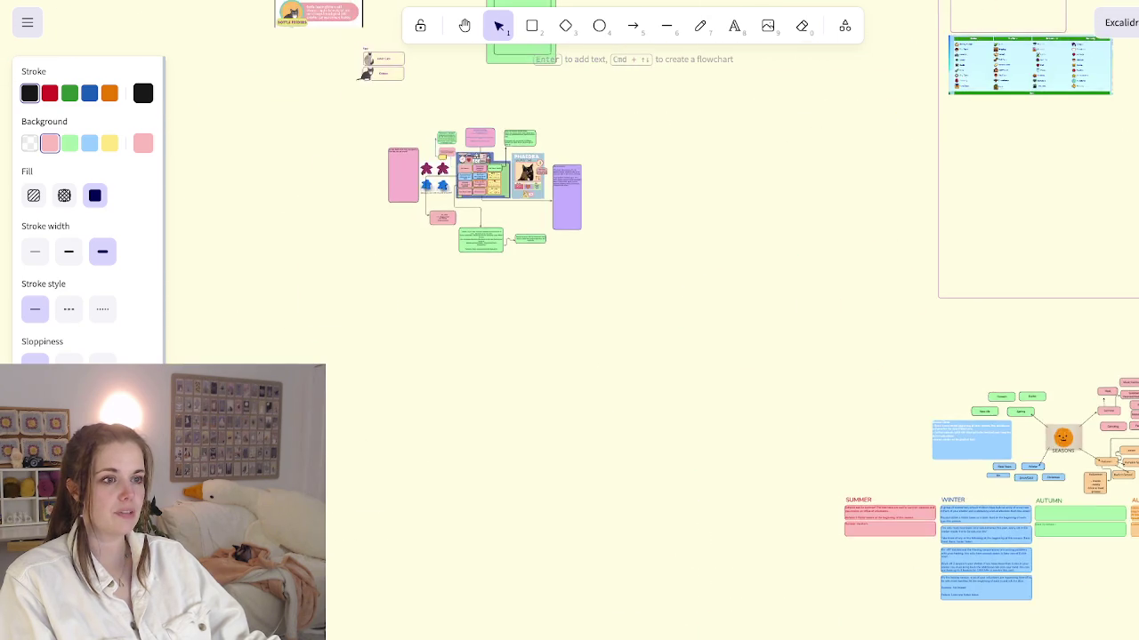
ctrl+scroll(569, 320, up, 5)
scroll(569, 321, up, 2)
scroll(569, 320, up, 2)
scroll(569, 321, left, 2)
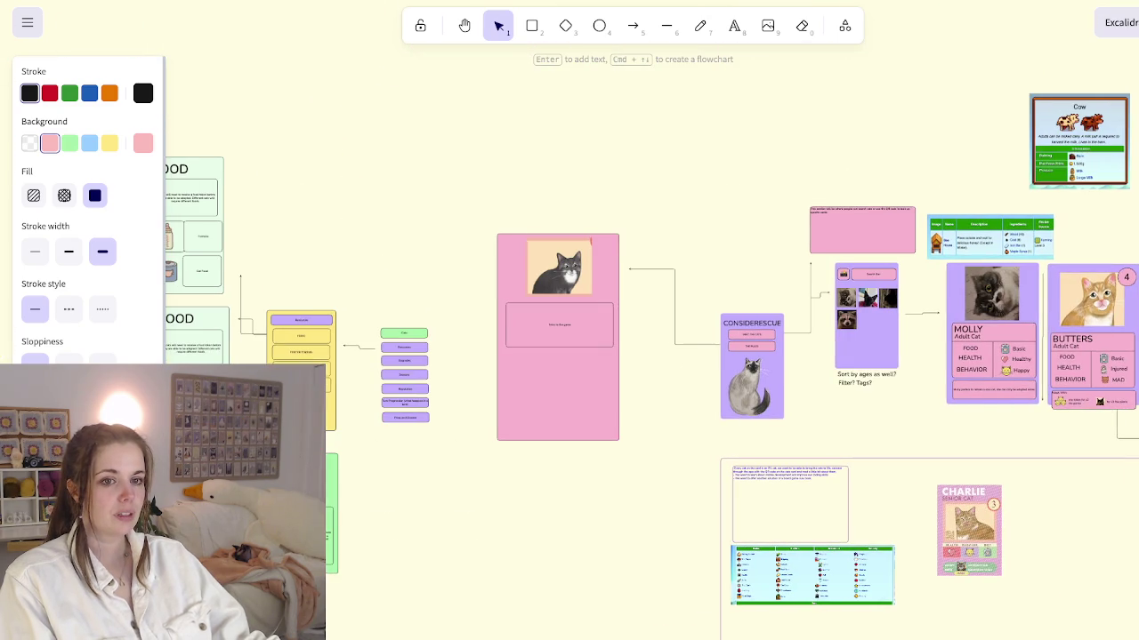
scroll(569, 320, left, 5)
scroll(570, 321, down, 1)
scroll(569, 320, down, 2)
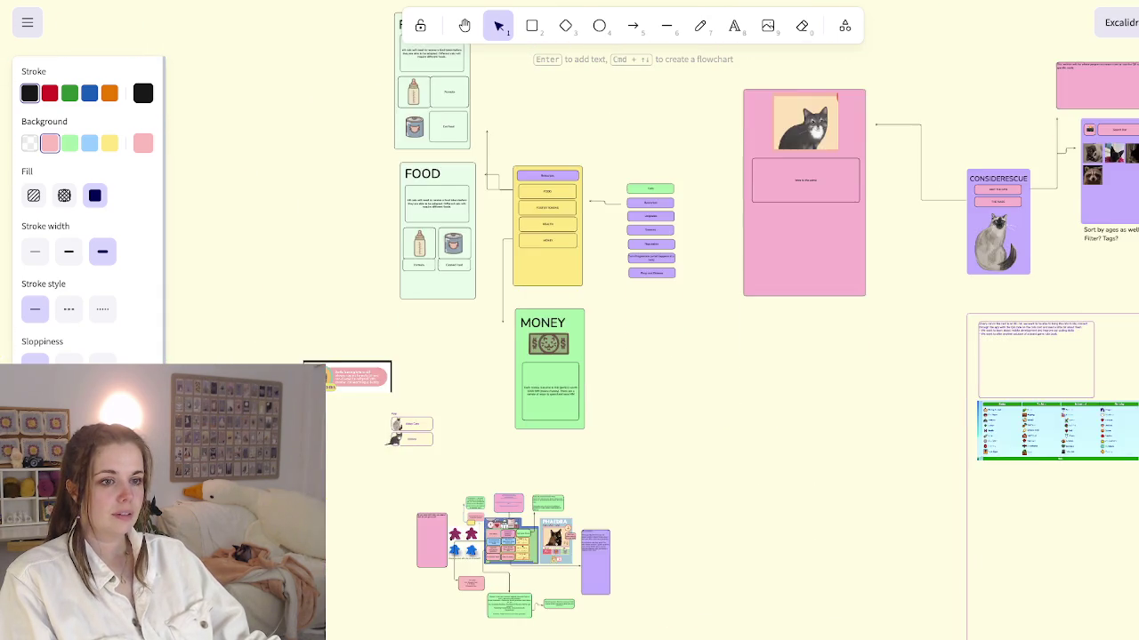
scroll(570, 320, down, 4)
ctrl+scroll(570, 320, up, 3)
ctrl+scroll(570, 320, up, 3)
ctrl+scroll(570, 320, down, 5)
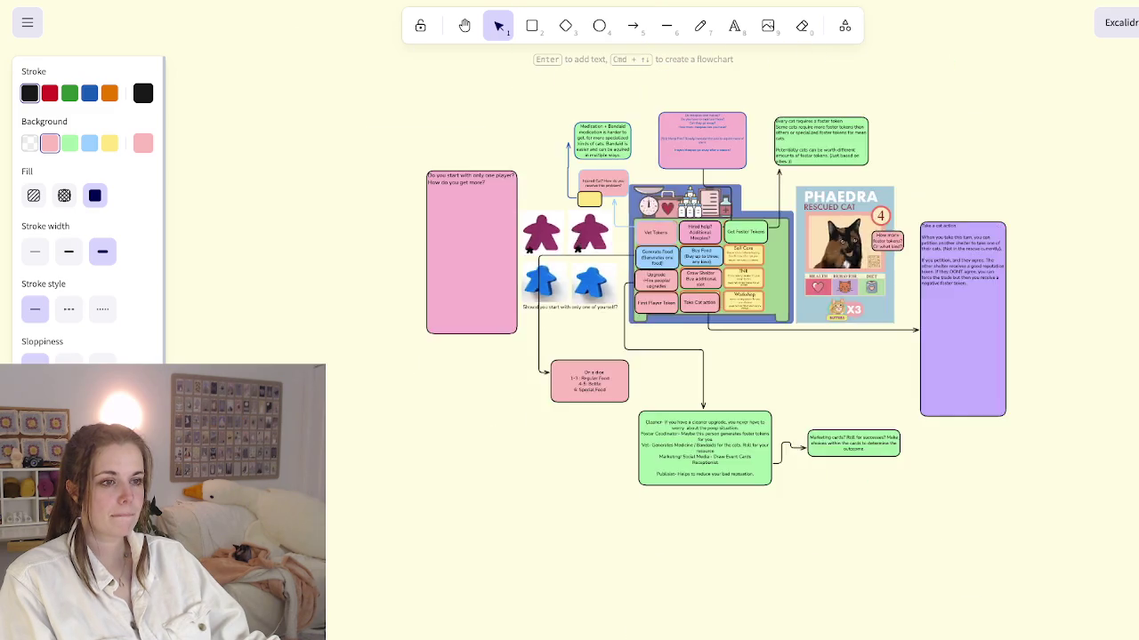
ctrl+scroll(569, 320, up, 4)
scroll(569, 320, right, 2)
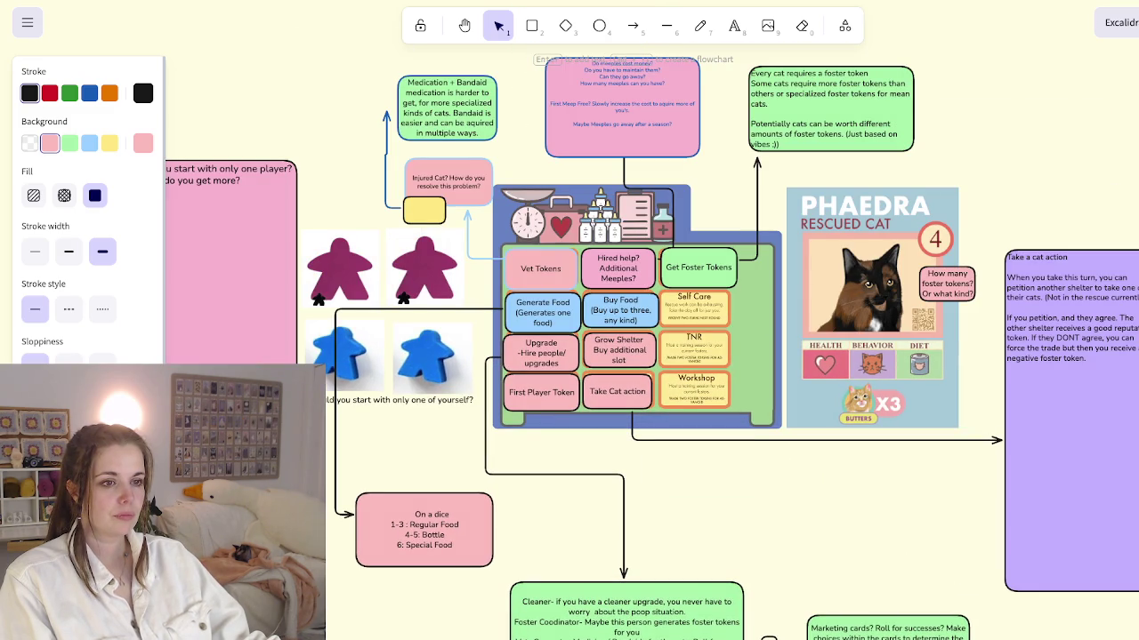
click(620, 309)
click(542, 312)
click(540, 267)
click(619, 267)
click(698, 267)
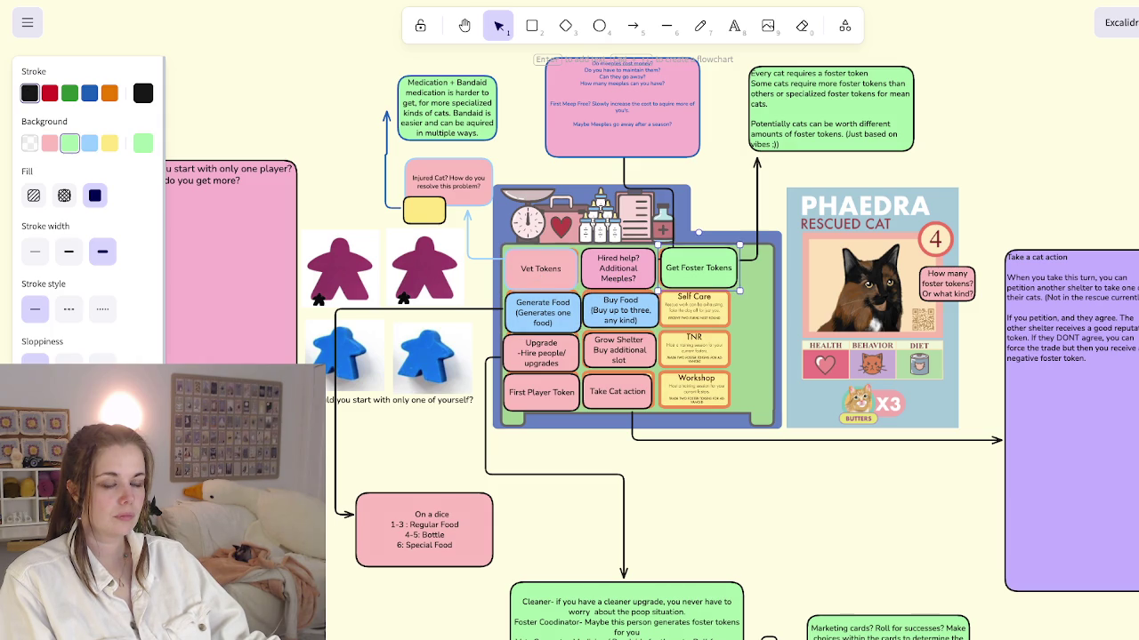
click(620, 307)
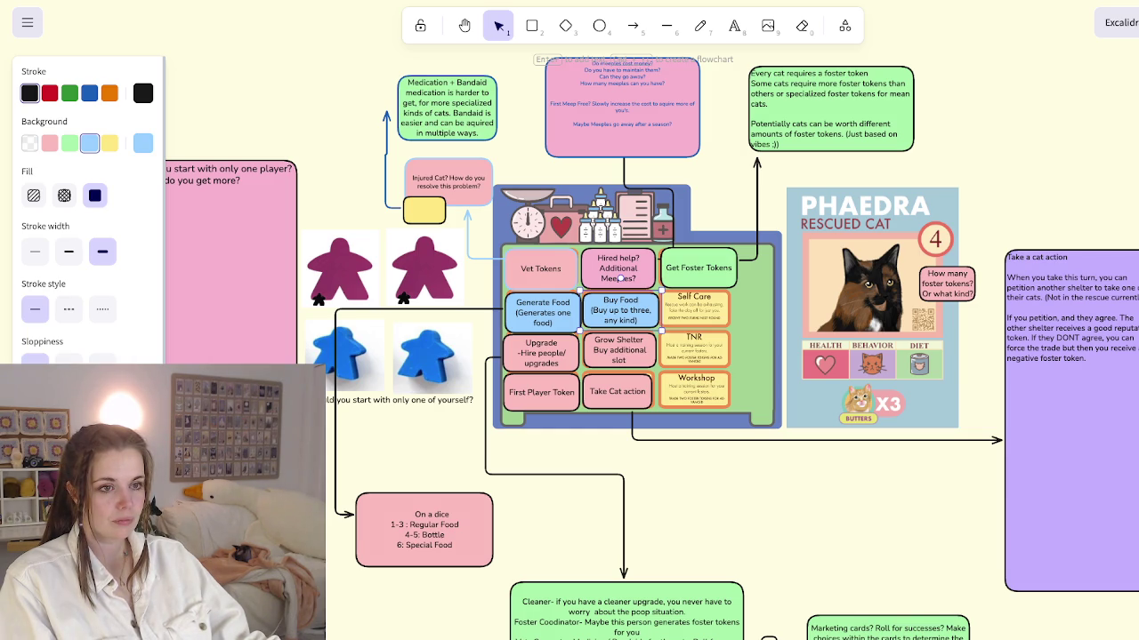
ctrl+scroll(674, 319, up, 3)
ctrl+scroll(674, 318, up, 2)
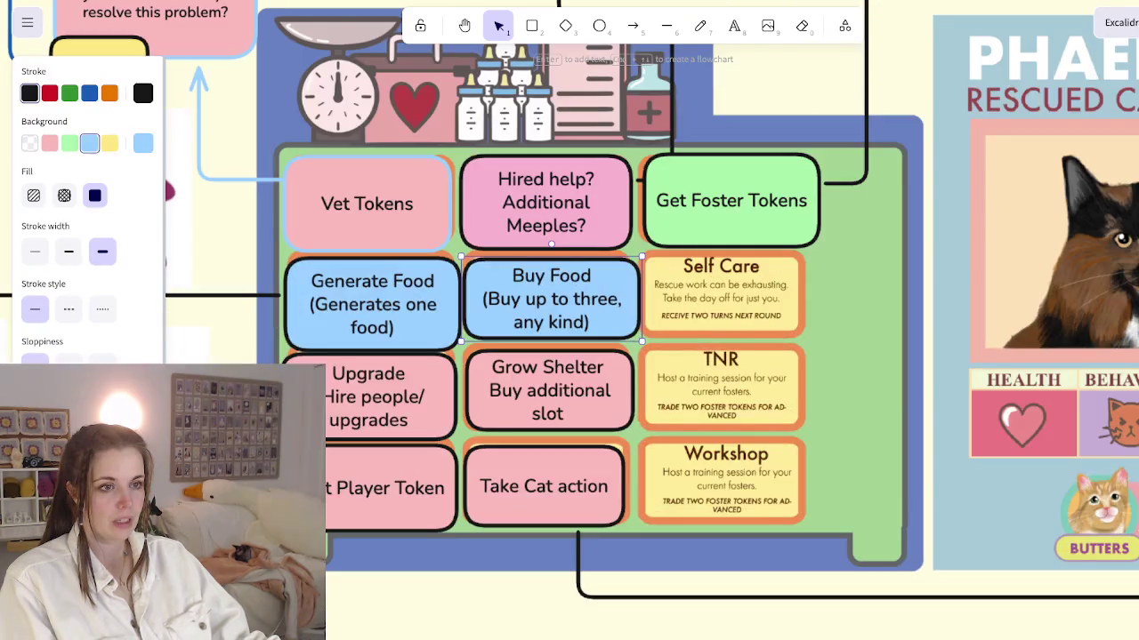
ctrl+scroll(674, 318, down, 1)
ctrl+scroll(673, 318, down, 1)
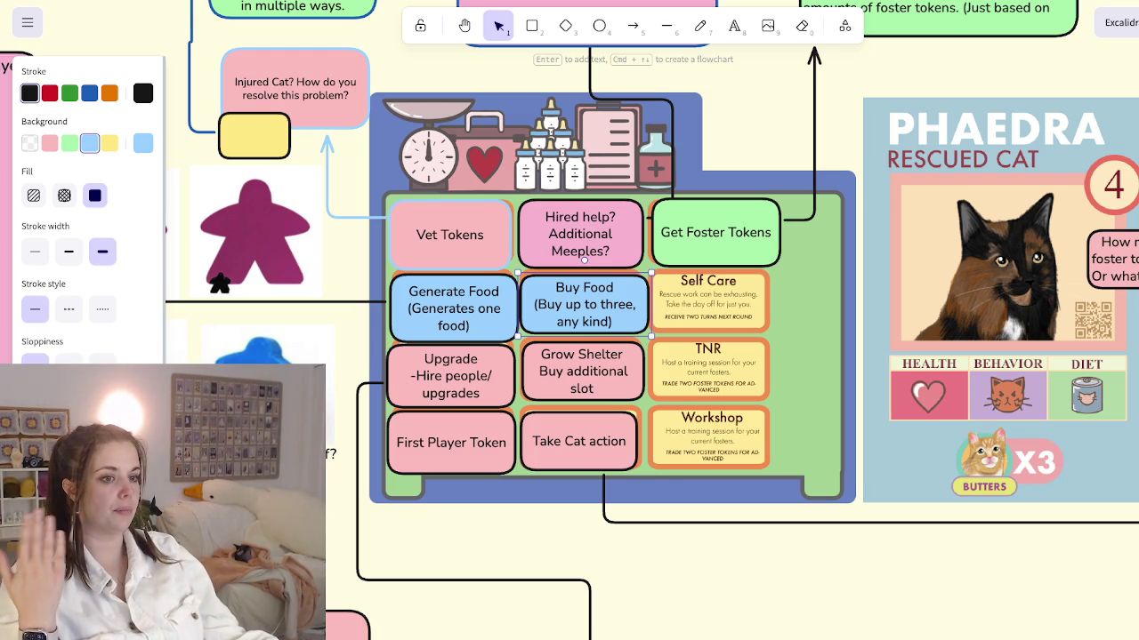
scroll(569, 356, down, 2)
Step: Find the pink Playtest mechanics note and cut it from its current spot
scroll(569, 356, down, 3)
ctrl+scroll(554, 377, down, 3)
ctrl+scroll(569, 356, down, 3)
scroll(570, 355, right, 5)
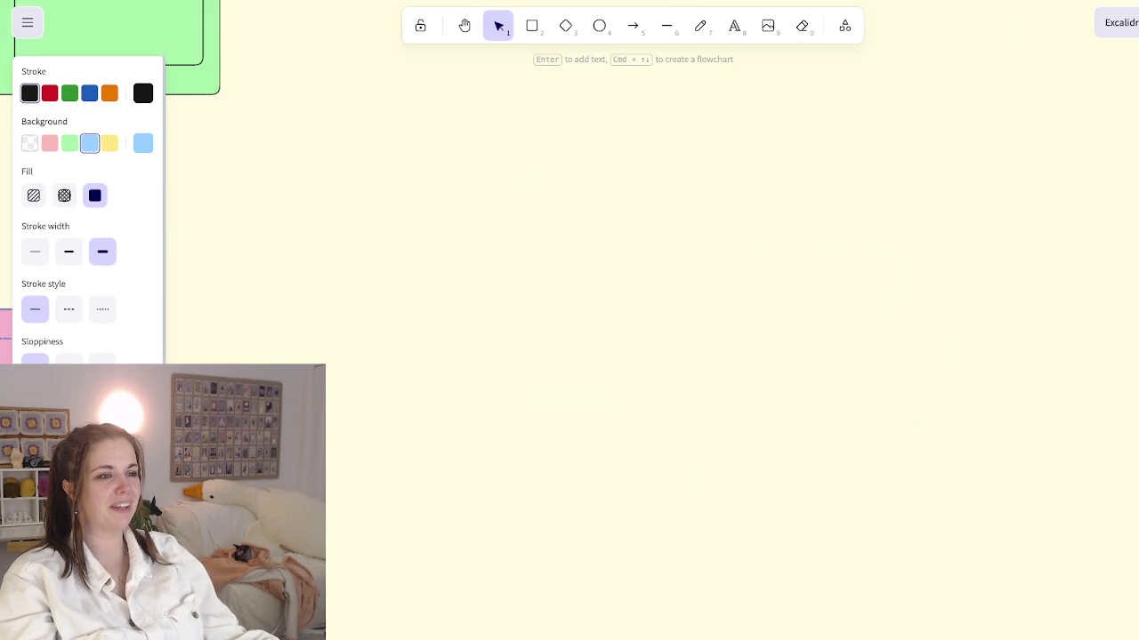
ctrl+scroll(569, 356, down, 5)
scroll(570, 356, right, 5)
scroll(569, 356, up, 1)
scroll(569, 356, down, 5)
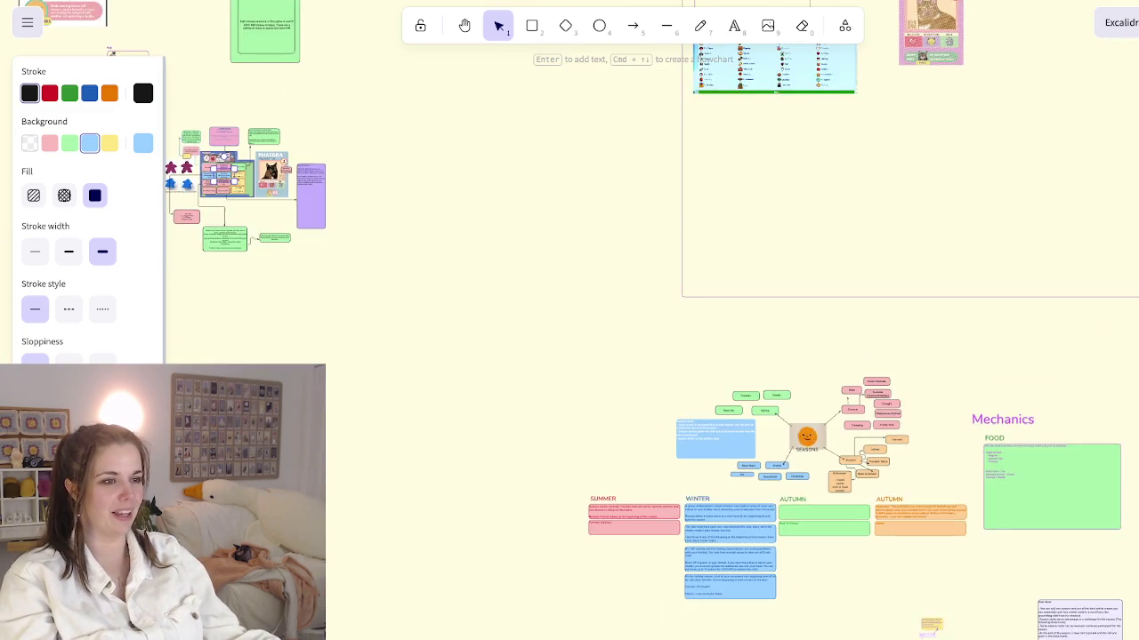
ctrl+scroll(569, 356, up, 3)
scroll(569, 356, down, 2)
scroll(569, 356, right, 3)
ctrl+scroll(569, 356, up, 5)
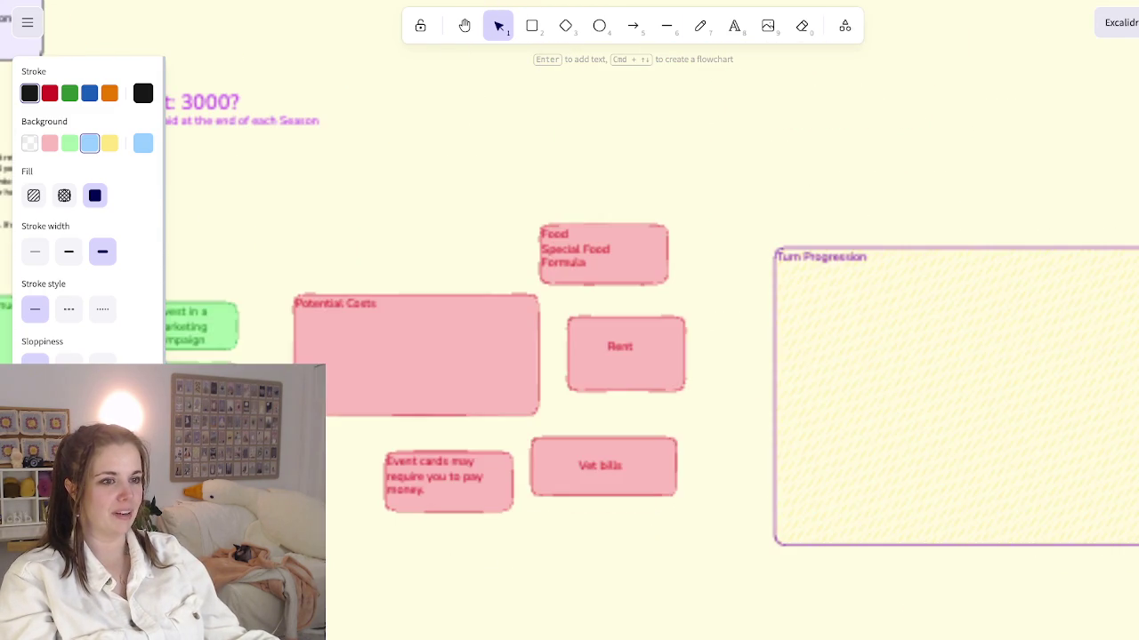
scroll(569, 356, up, 2)
scroll(569, 356, left, 4)
ctrl+scroll(851, 352, down, 5)
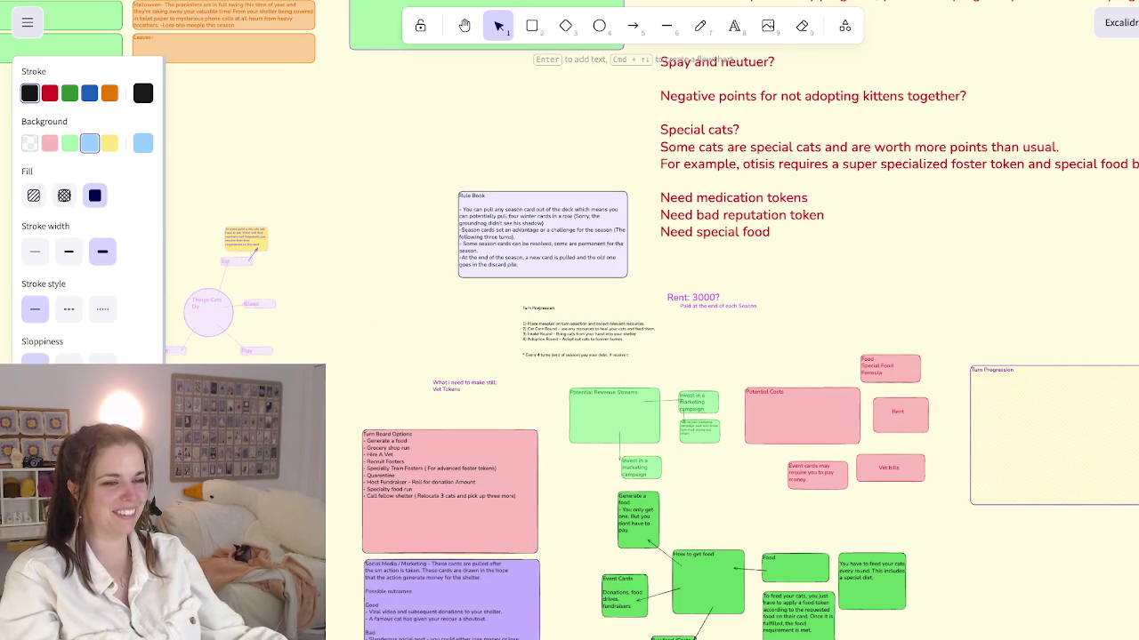
scroll(762, 158, down, 3)
scroll(763, 159, down, 1)
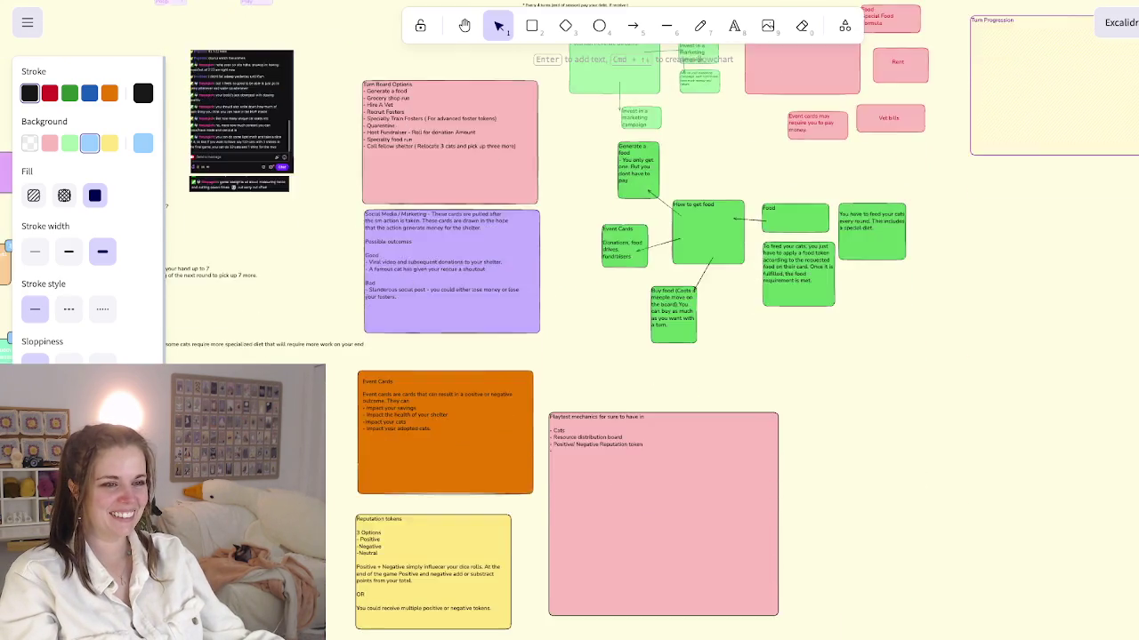
ctrl+scroll(762, 158, down, 4)
ctrl+scroll(618, 411, up, 5)
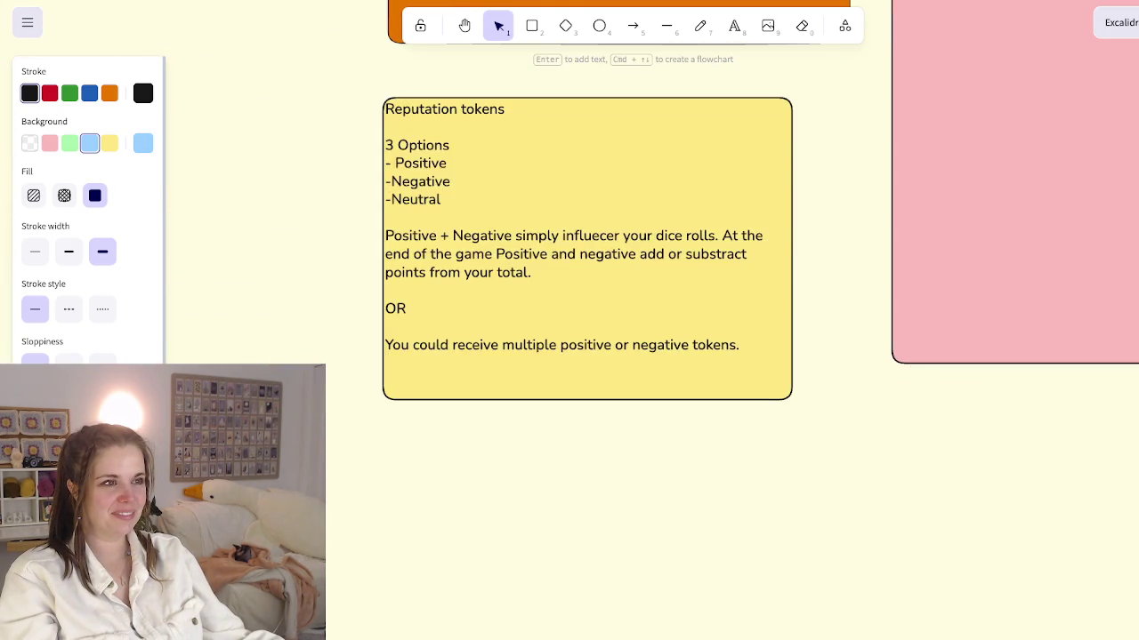
scroll(618, 411, up, 2)
scroll(570, 288, up, 1)
click(1014, 266)
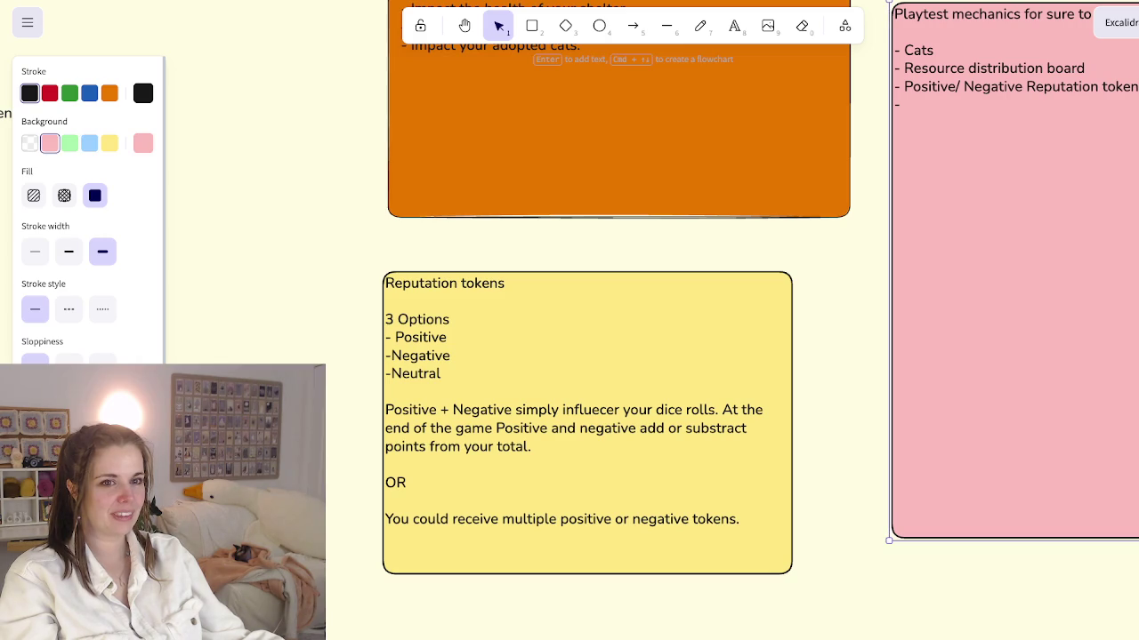
key(Delete)
Step: Place the Playtest note beside the meeples next to the game board
scroll(569, 320, left, 5)
ctrl+scroll(570, 320, down, 3)
scroll(569, 320, left, 5)
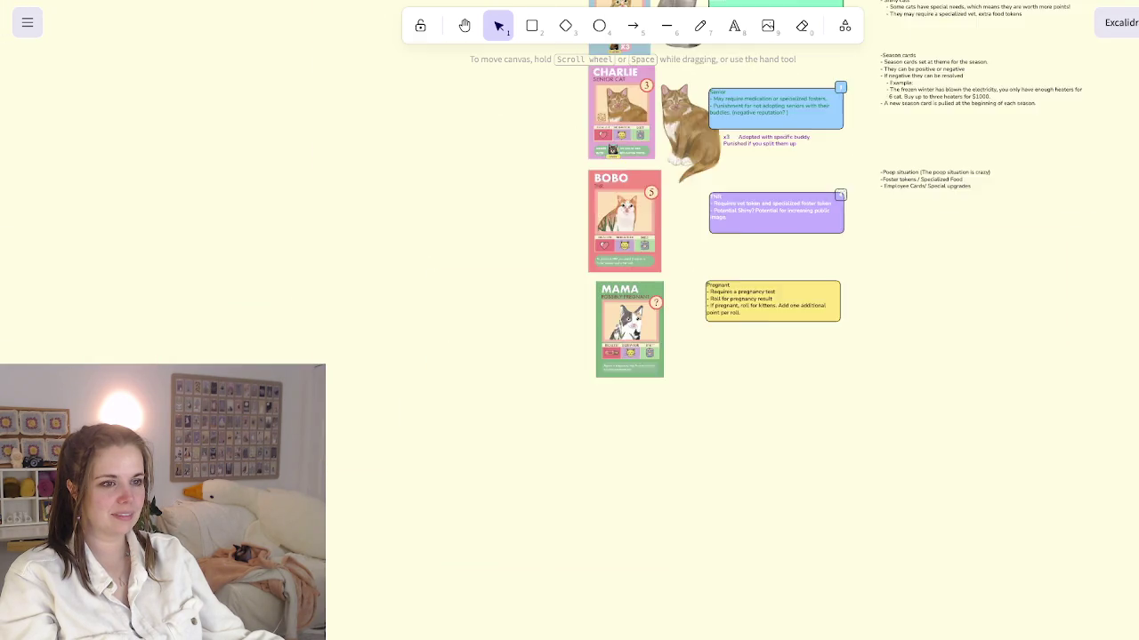
scroll(569, 320, left, 5)
scroll(569, 321, left, 3)
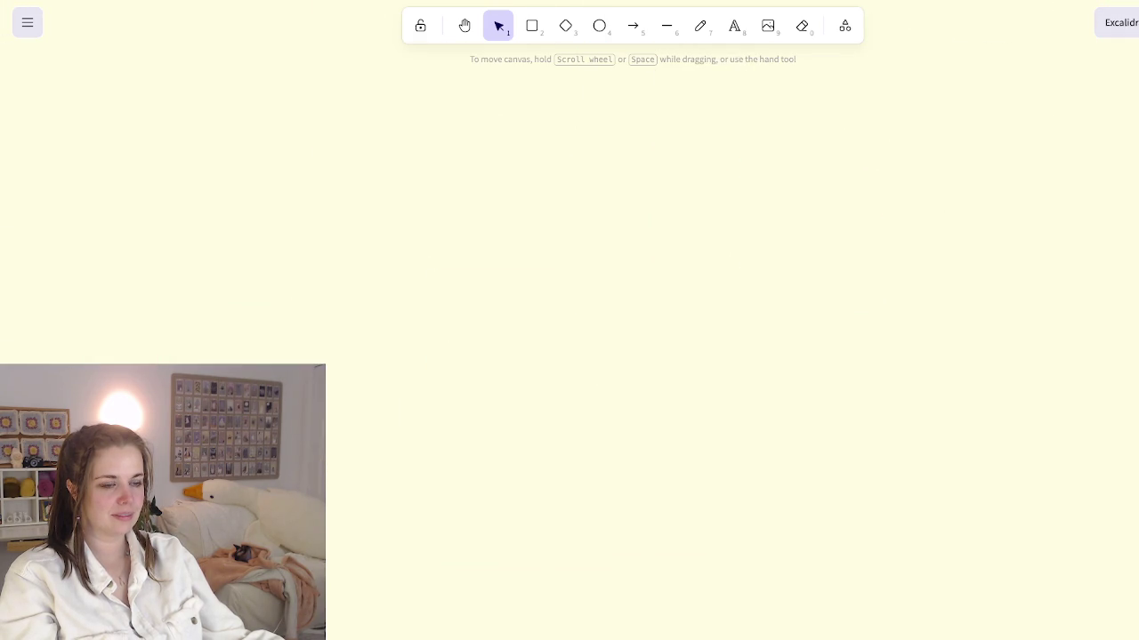
scroll(570, 320, right, 5)
scroll(570, 320, right, 5)
scroll(569, 320, left, 3)
scroll(569, 320, up, 2)
ctrl+scroll(569, 320, up, 5)
ctrl+scroll(569, 320, up, 3)
scroll(569, 321, up, 1)
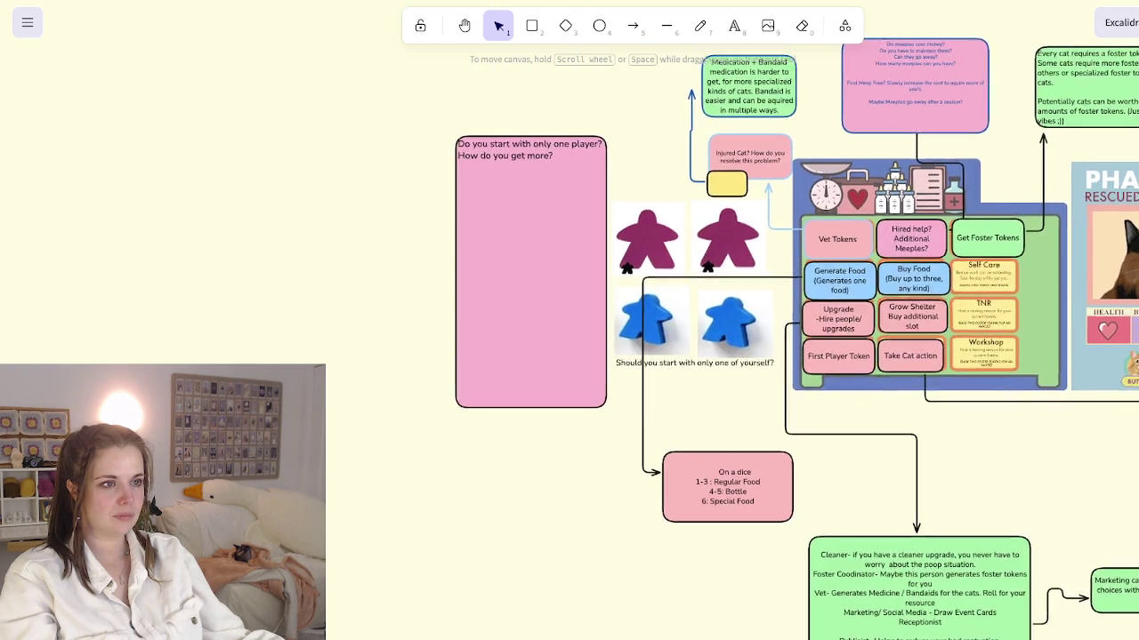
scroll(569, 320, left, 5)
click(890, 356)
scroll(570, 320, right, 5)
scroll(569, 320, left, 1)
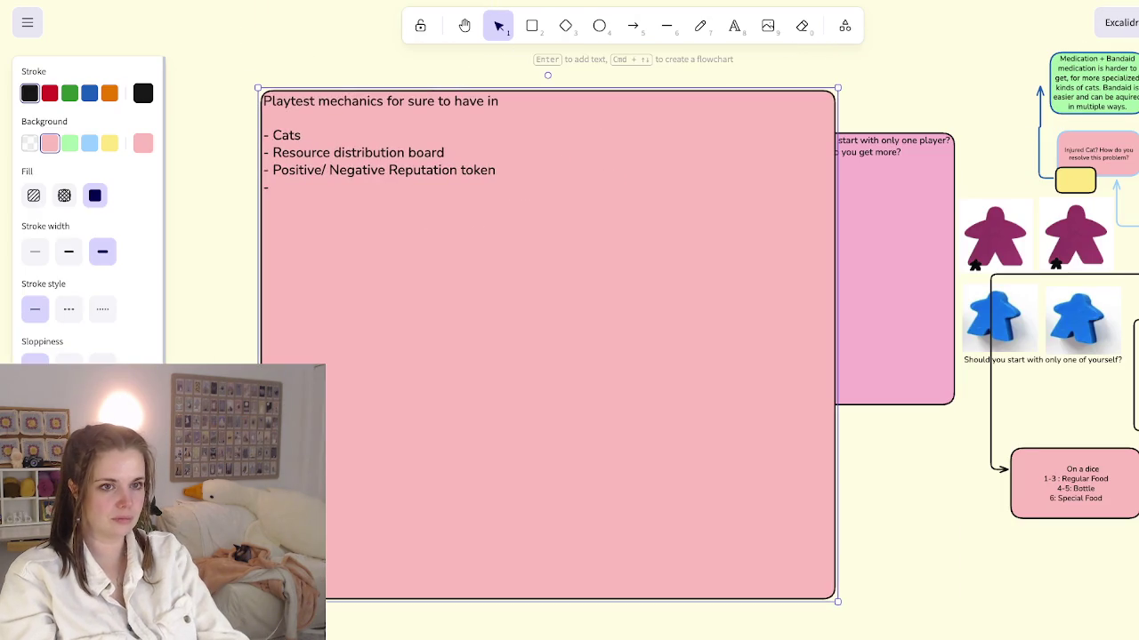
Step: Append 'Upgrades' and '- Event Cards?' bullets to the pink Playtest mechanics note
key(Return)
text(Upgrades )
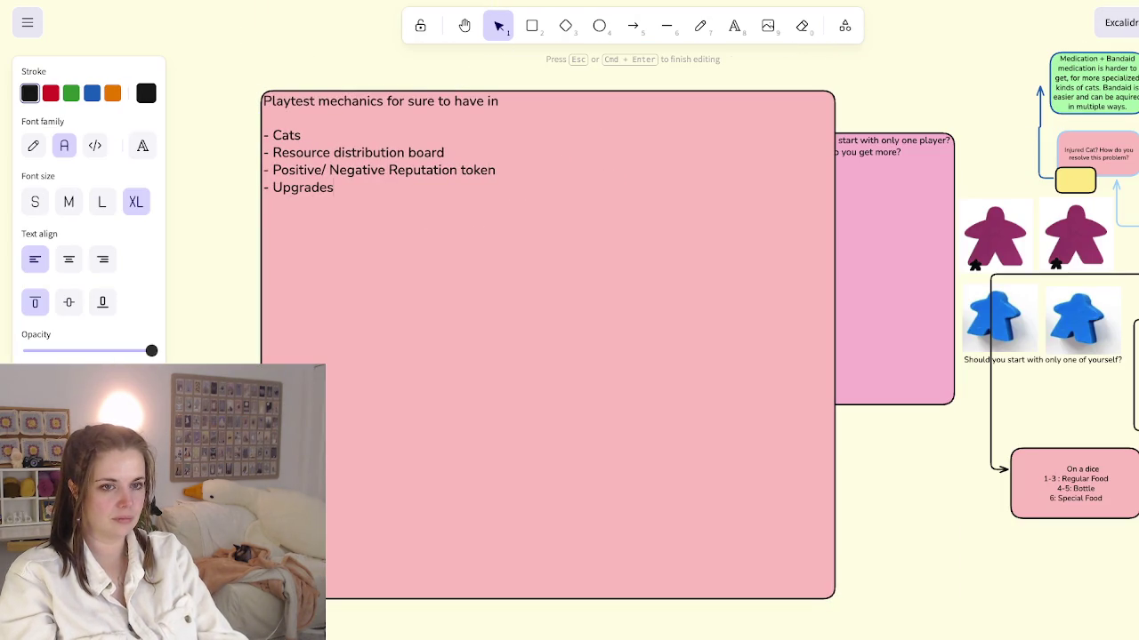
text(- Event Cards?)
key(Escape)
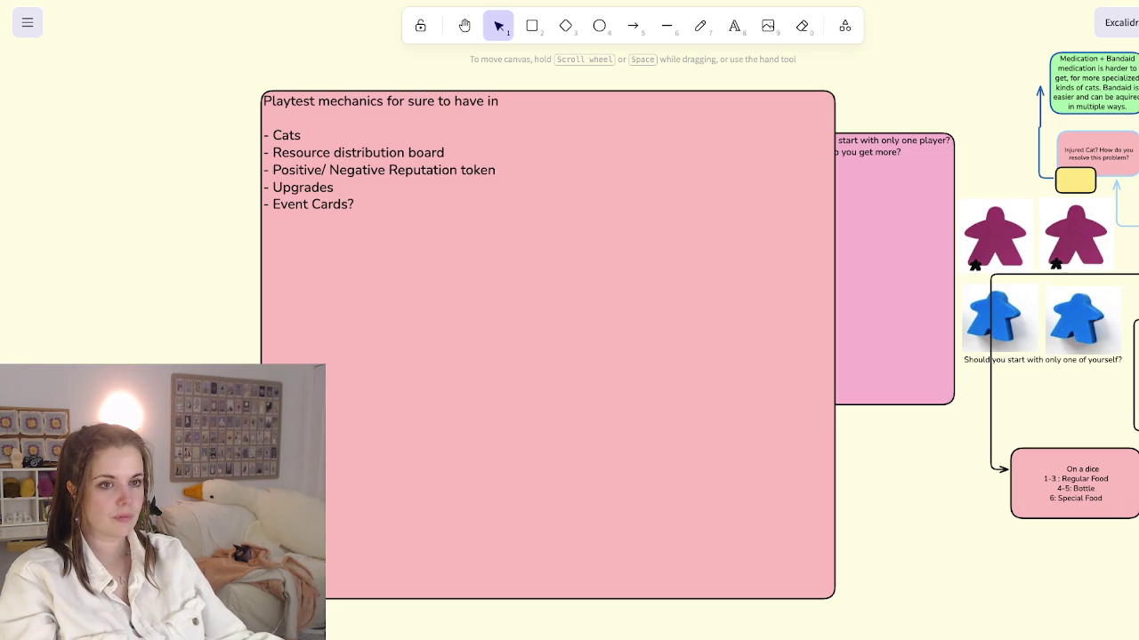
click(547, 347)
scroll(569, 347, down, 3)
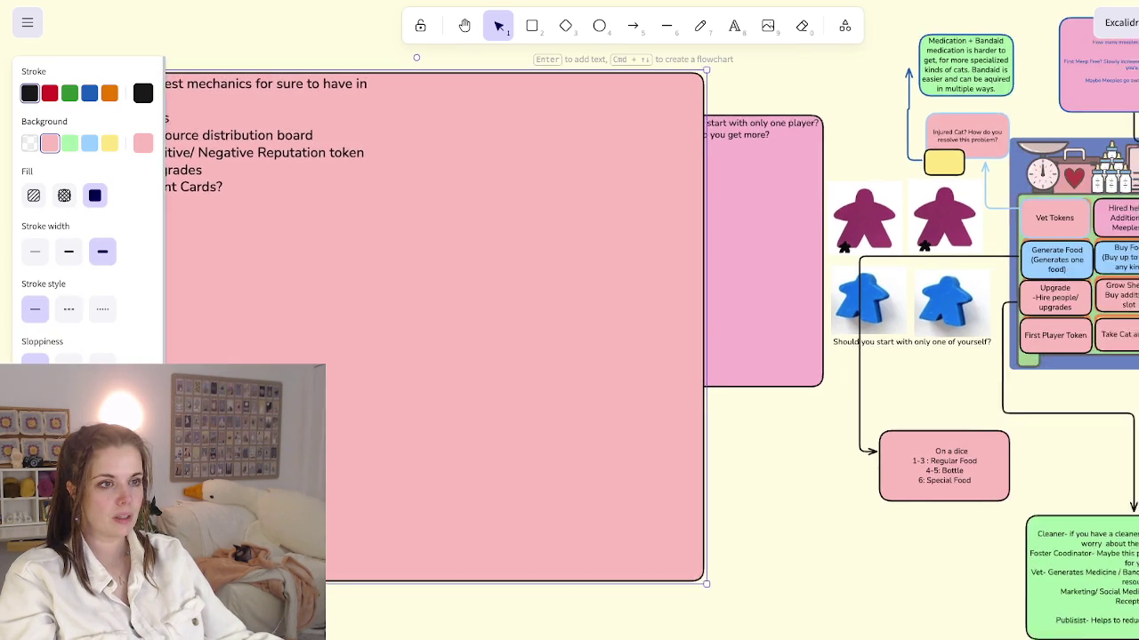
Step: Shift the Playtest note slightly left and start a 'To DO By' heading on it
scroll(570, 347, up, 4)
drag(578, 311, 510, 300)
double_click(228, 236)
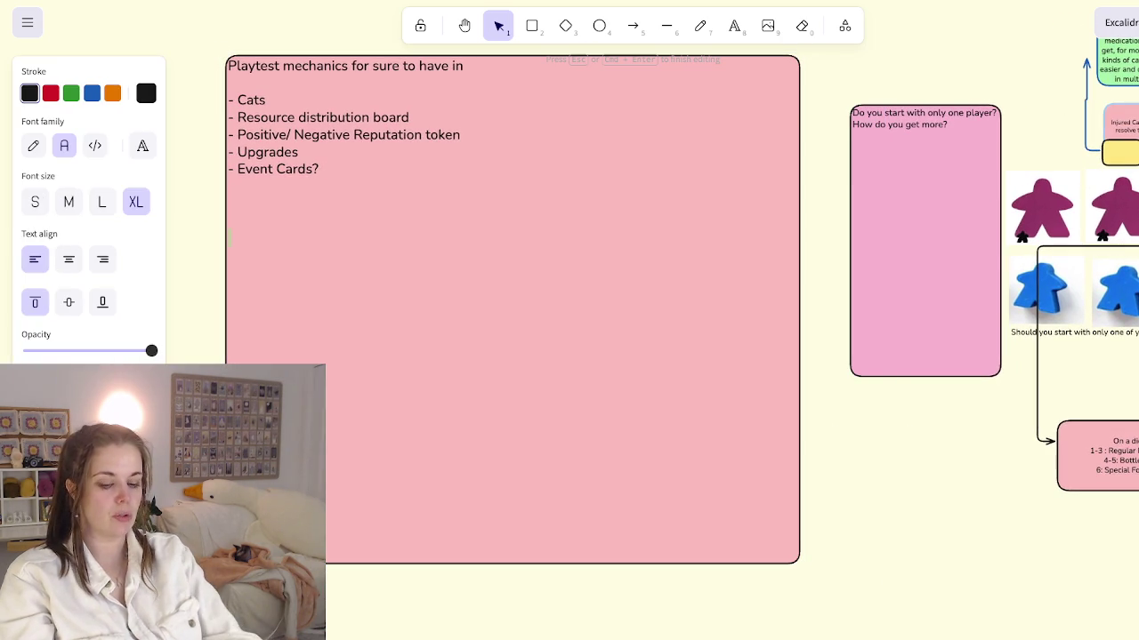
text(To DO b)
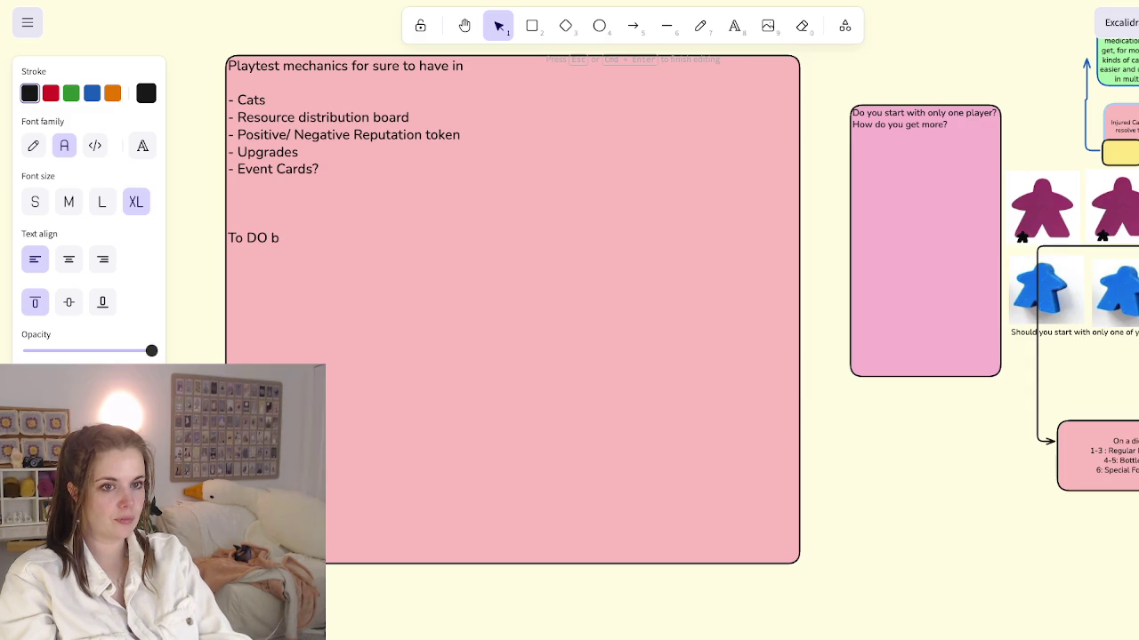
key(BackSpace)
text(By)
key(Escape)
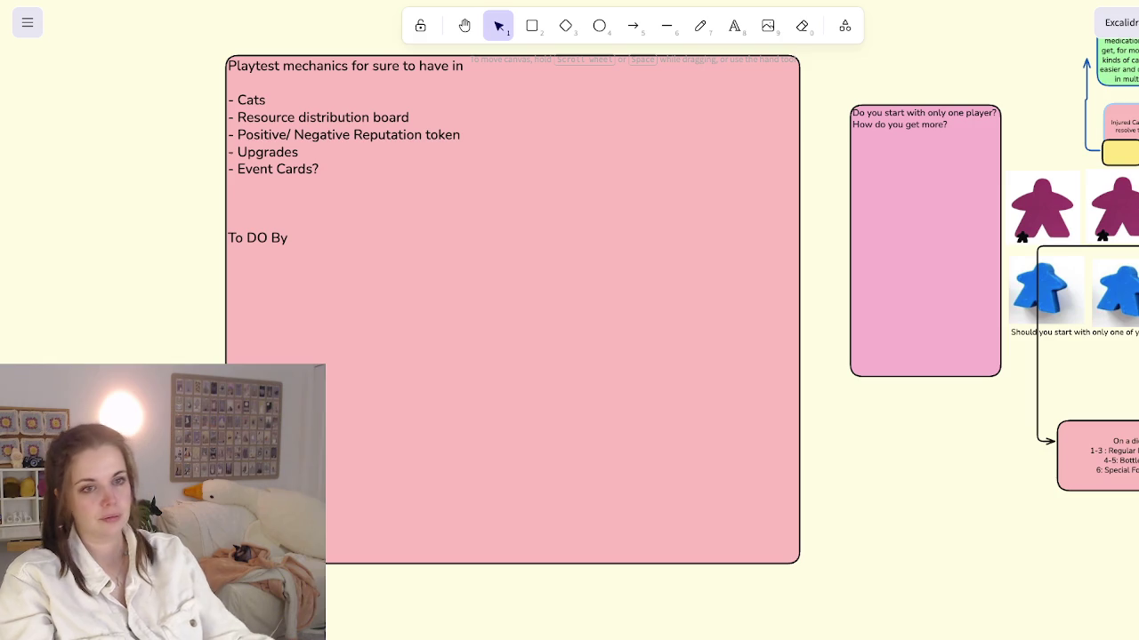
Step: Finish 'May 10th' with the bullet on deciding meeple turns, not filling the board yet
key(Return)
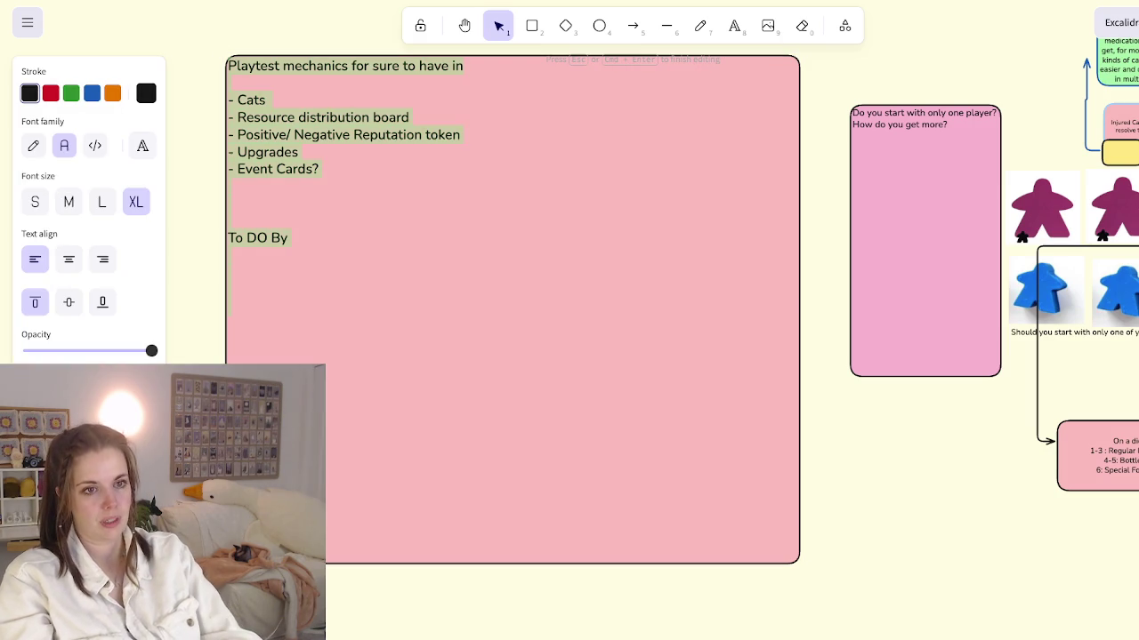
text(My)
key(BackSpace)
text(ay 10th - )
text(Decide on )
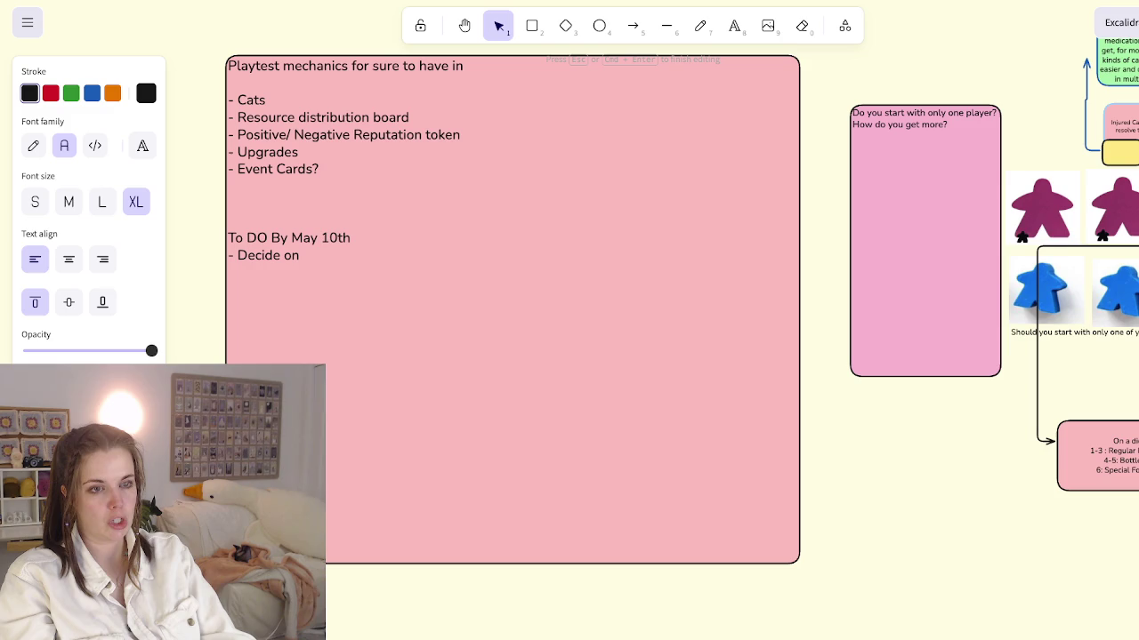
text(turns)
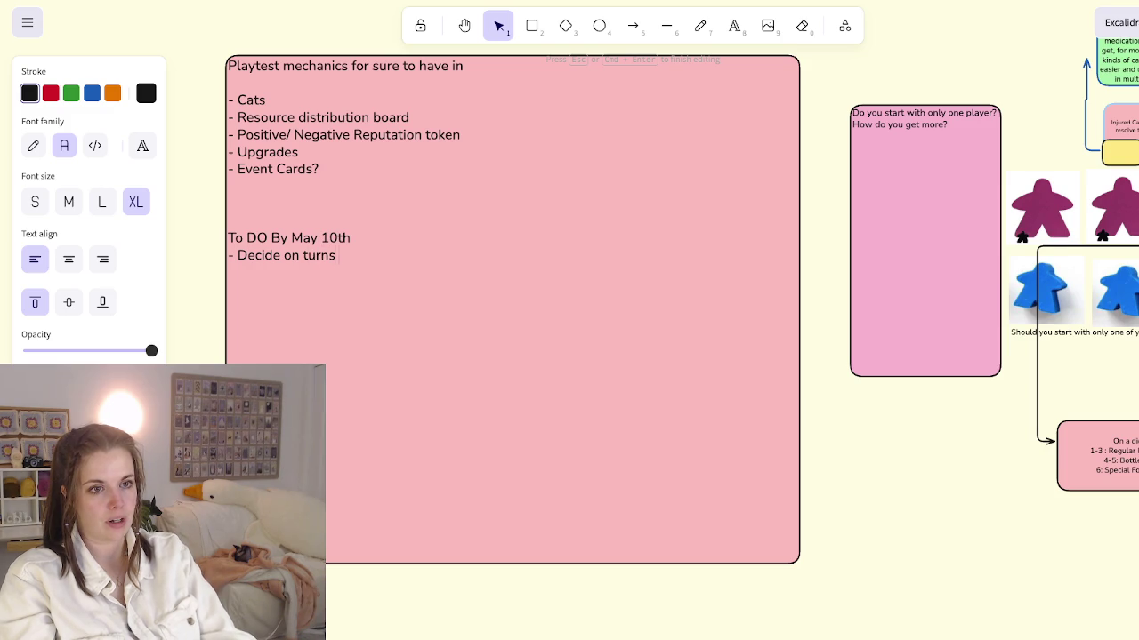
text( pla)
key(BackSpace)
text(layer can take with their meeples. Don't worry about f)
key(BackSpace)
text(perfectly filling up the board)
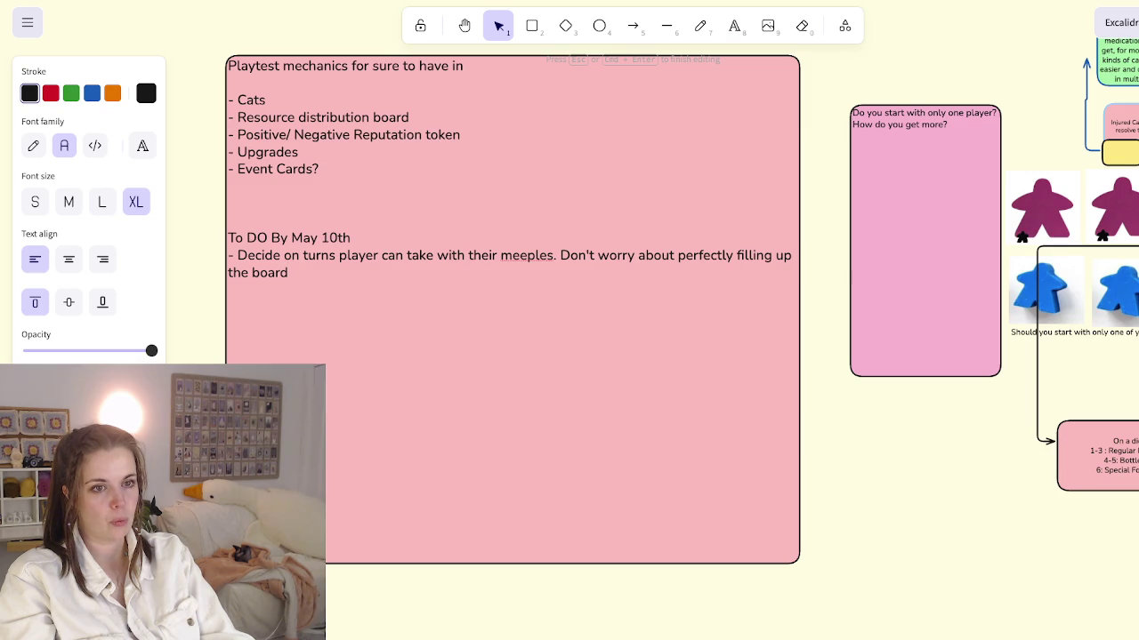
text(, worry about that later.)
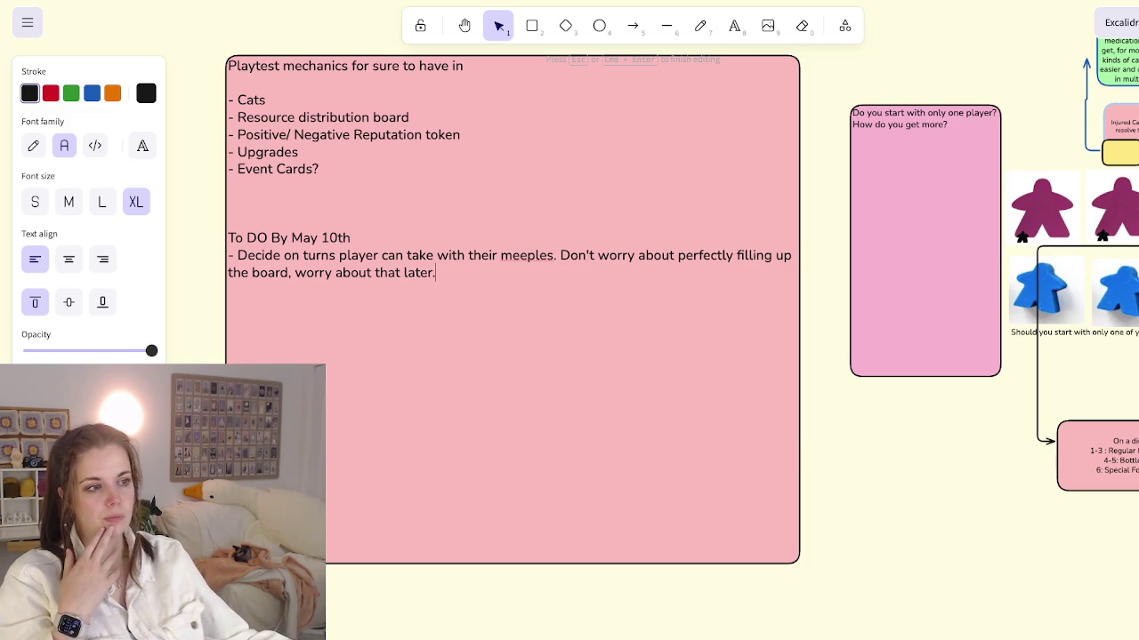
scroll(569, 302, right, 5)
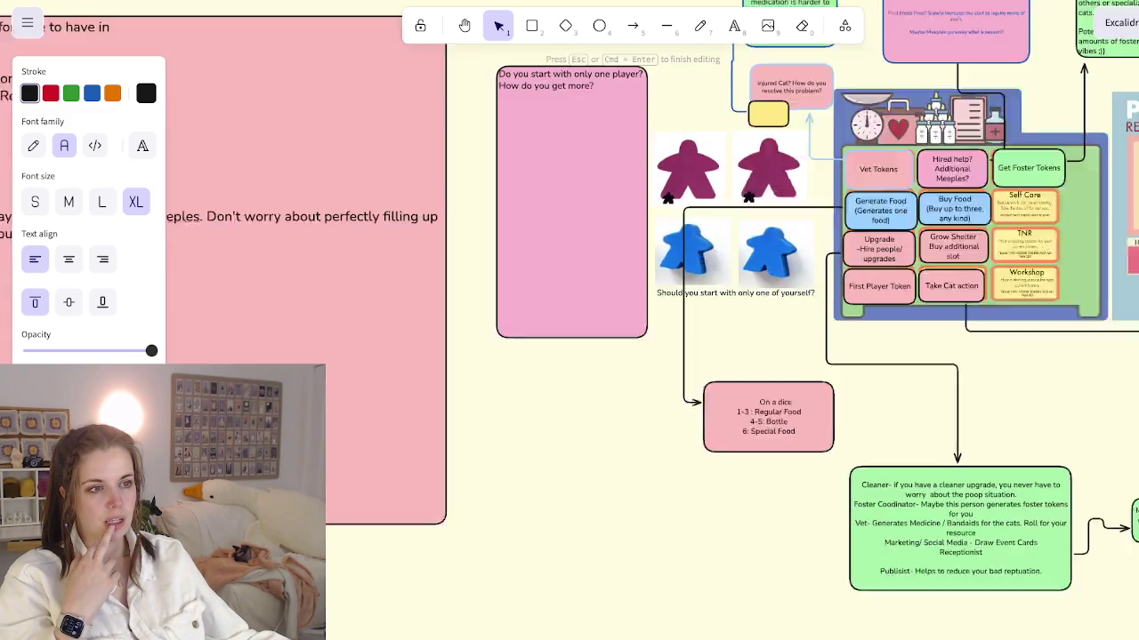
Step: Exit text editing so the note's To DO section is committed to the board
scroll(570, 302, right, 3)
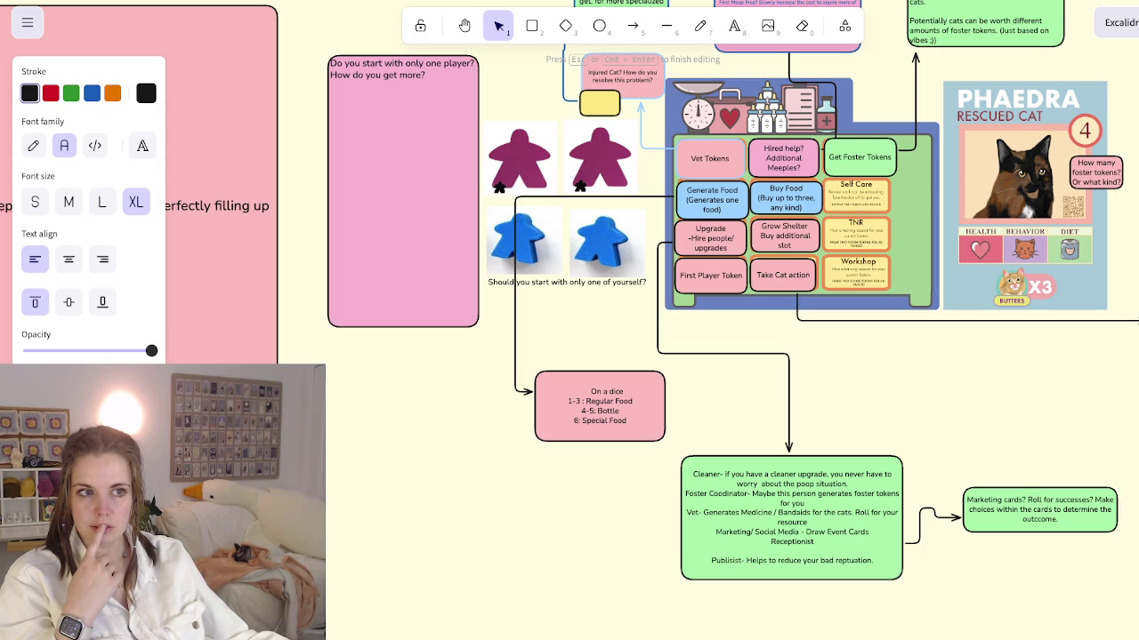
scroll(569, 302, up, 2)
scroll(569, 303, right, 1)
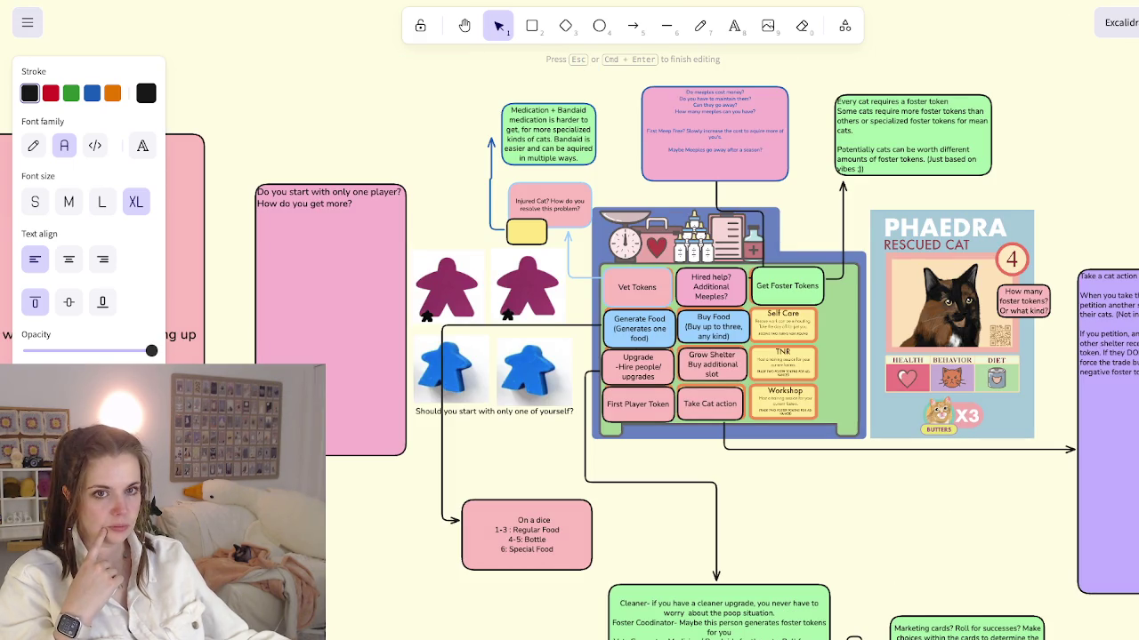
key(Escape)
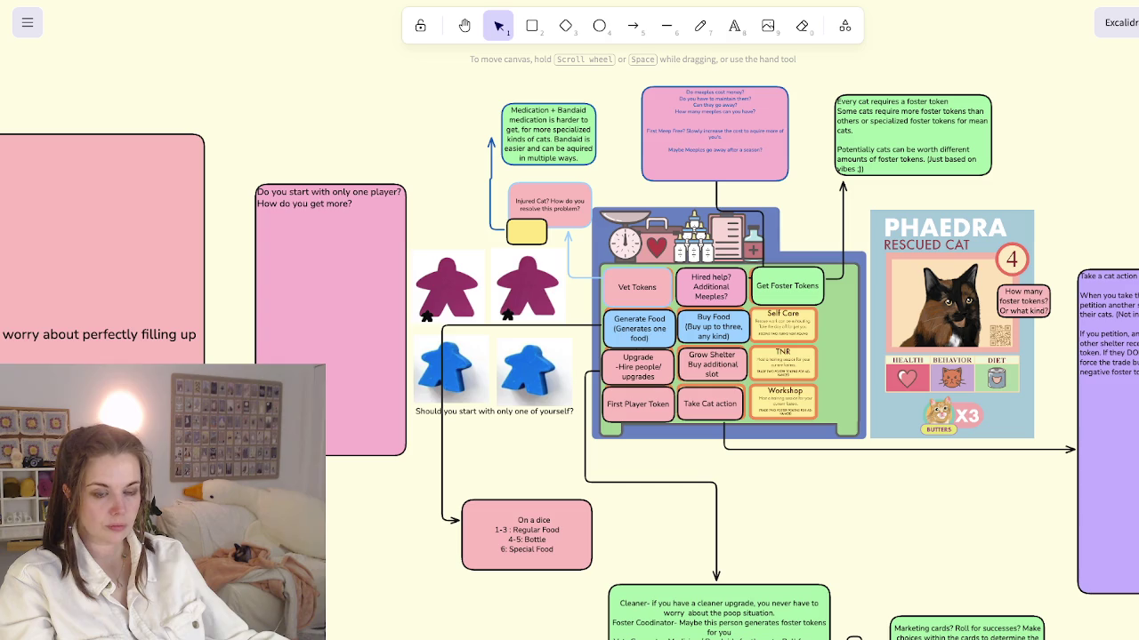
scroll(396, 294, down, 10)
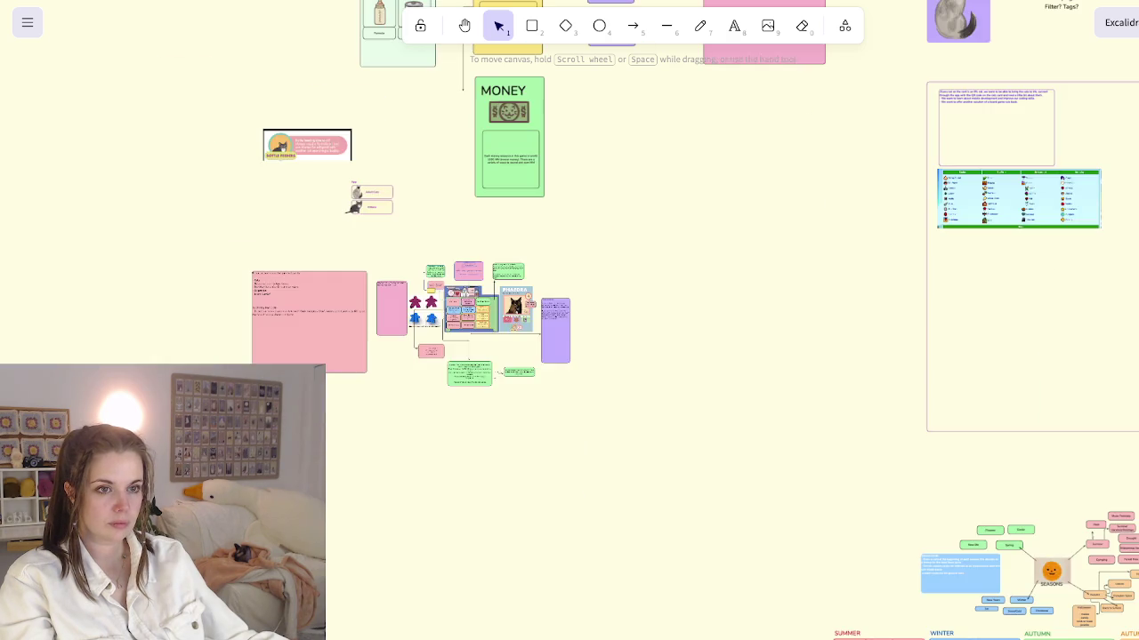
Step: Navigate to the vet action board and PHAEDRA card, then select the Take Cat tile
scroll(400, 285, up, 5)
scroll(409, 280, up, 10)
scroll(570, 321, up, 2)
scroll(570, 320, up, 3)
scroll(570, 321, up, 1)
scroll(570, 321, down, 4)
scroll(569, 321, down, 3)
scroll(569, 320, down, 2)
scroll(569, 320, down, 1)
scroll(569, 321, left, 1)
scroll(570, 320, left, 3)
scroll(570, 320, down, 1)
scroll(569, 320, down, 1)
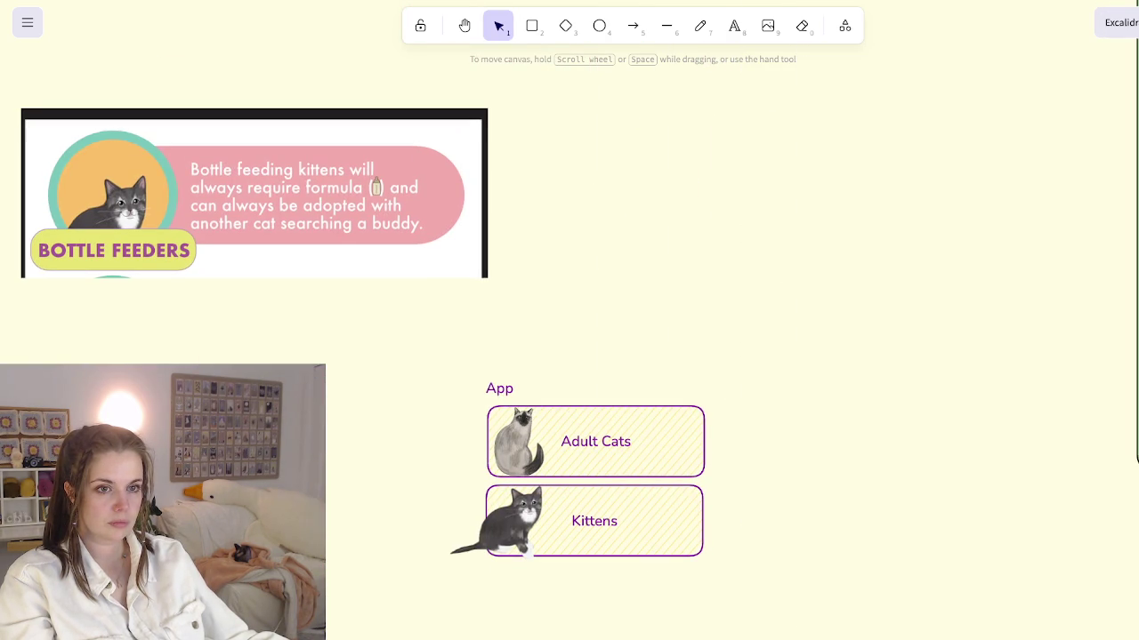
scroll(569, 320, down, 1)
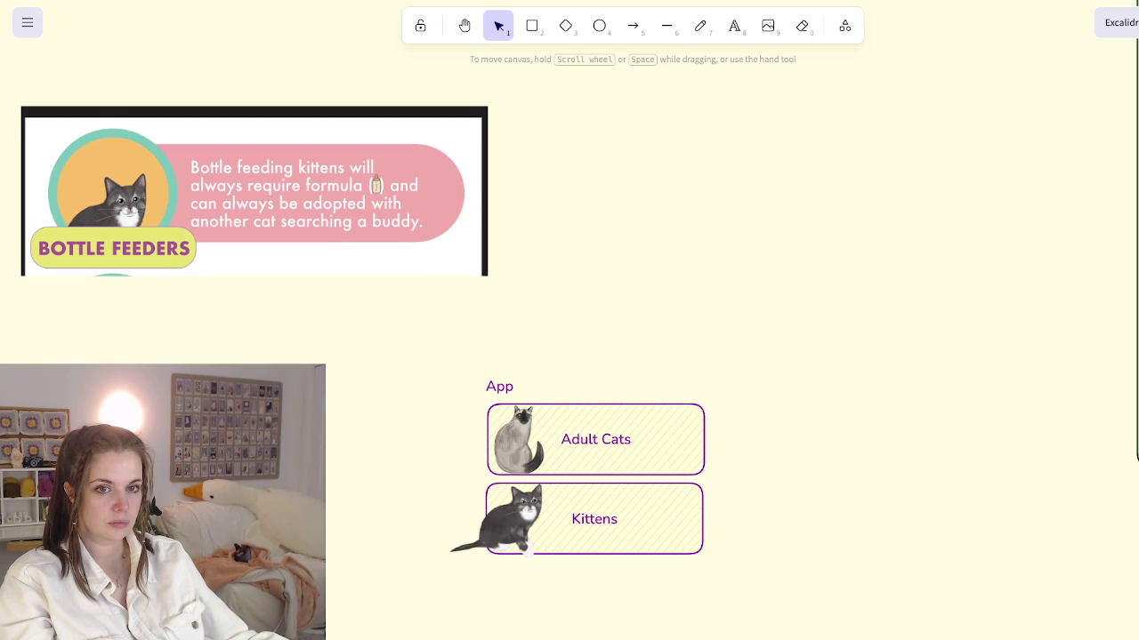
scroll(569, 320, down, 3)
scroll(569, 320, down, 3)
scroll(570, 320, down, 2)
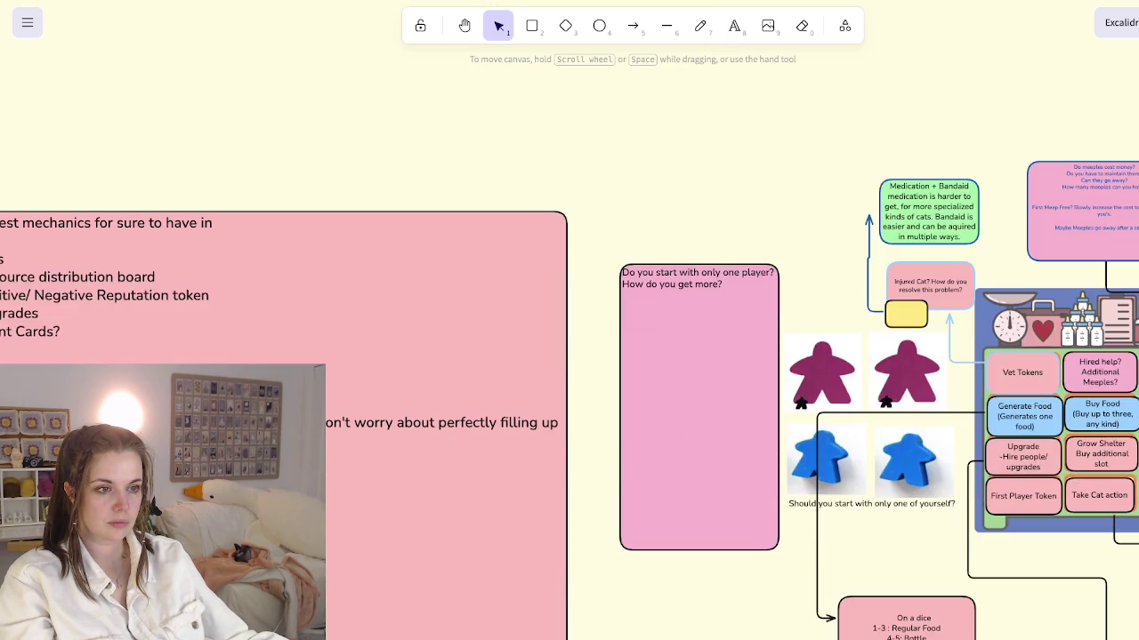
scroll(569, 320, right, 5)
scroll(569, 320, right, 2)
scroll(569, 320, right, 2)
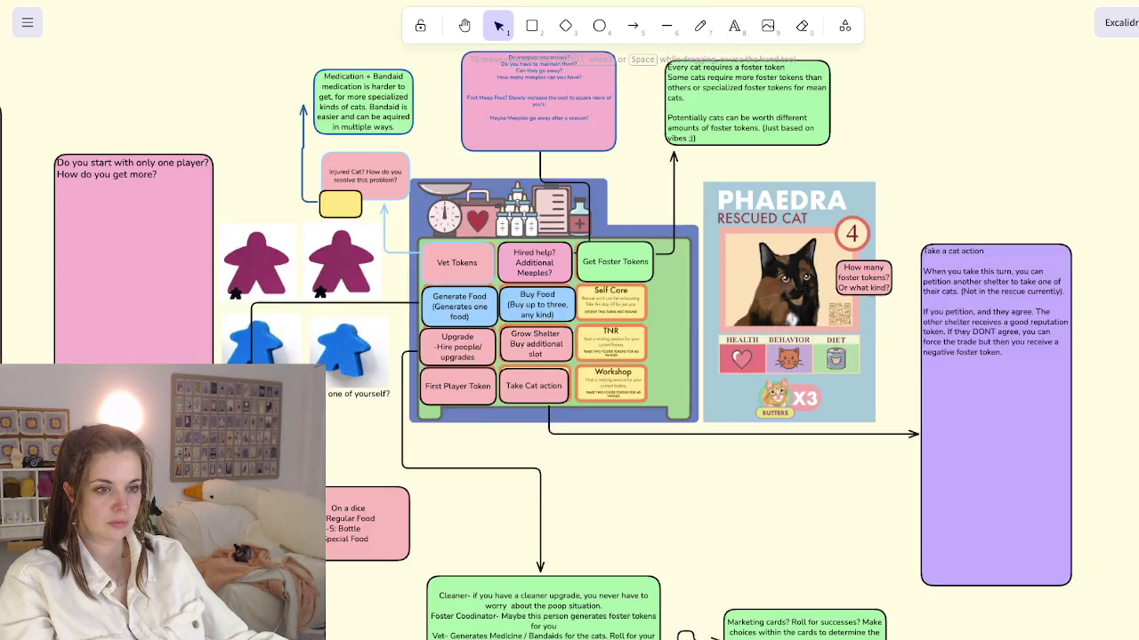
scroll(569, 320, up, 3)
ctrl+scroll(535, 405, up, 2)
scroll(570, 320, right, 1)
scroll(569, 320, right, 2)
scroll(570, 320, up, 2)
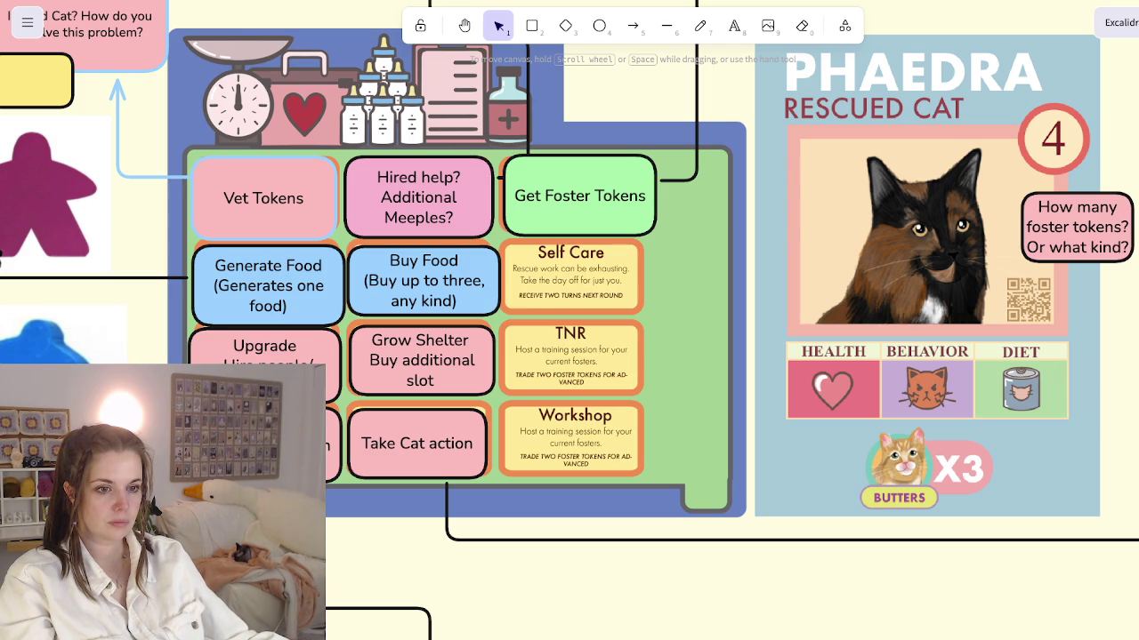
click(481, 462)
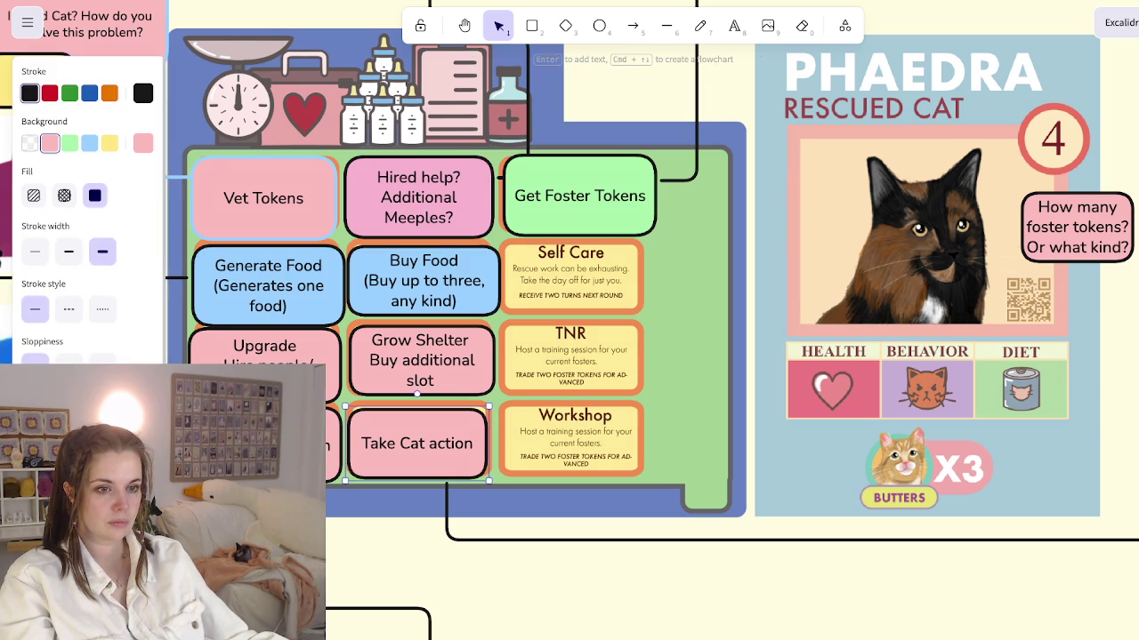
Step: Duplicate Take Cat onto Self Care, labelled 'Draw Event Card? (Think of cuter name for this)'
scroll(525, 480, down, 2)
scroll(525, 481, up, 3)
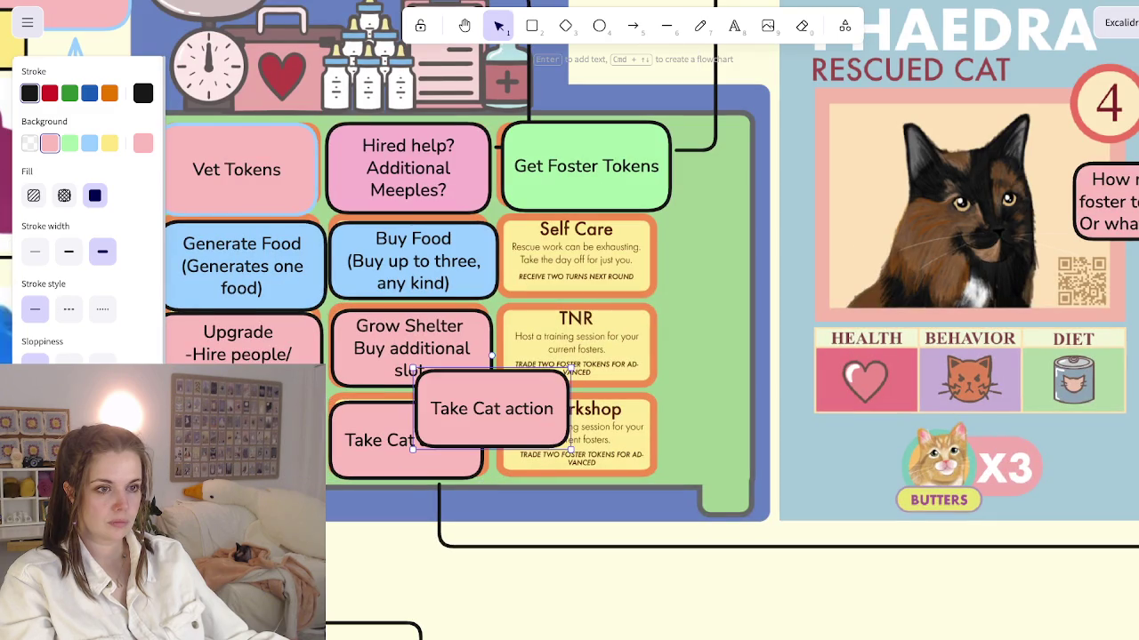
drag(405, 440, 581, 256)
key(Return)
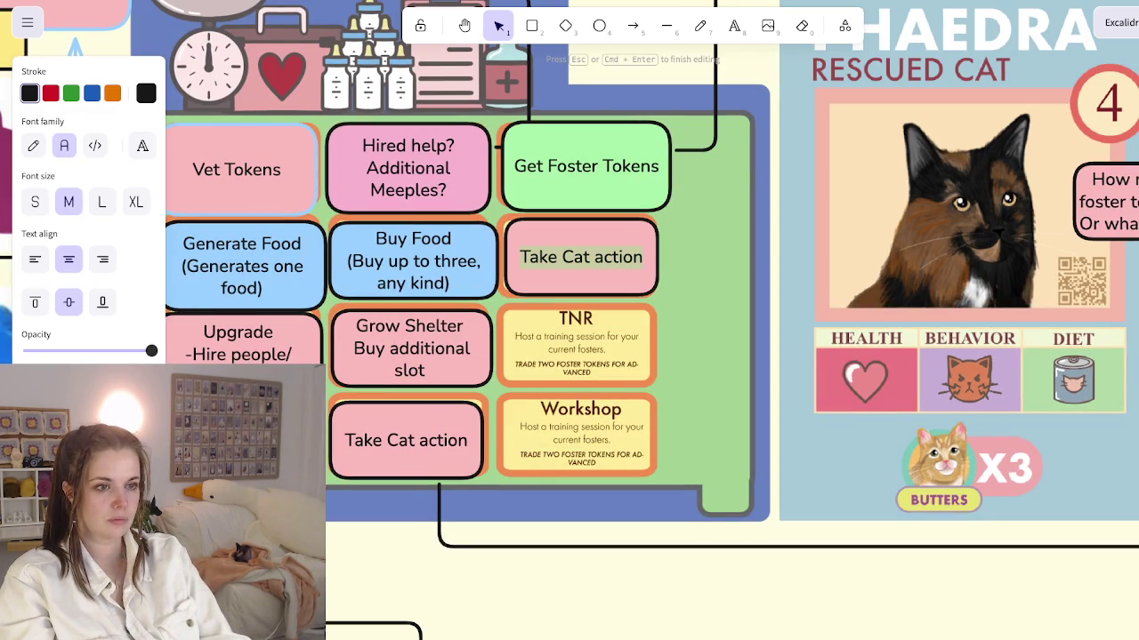
text(Draw Event Car)
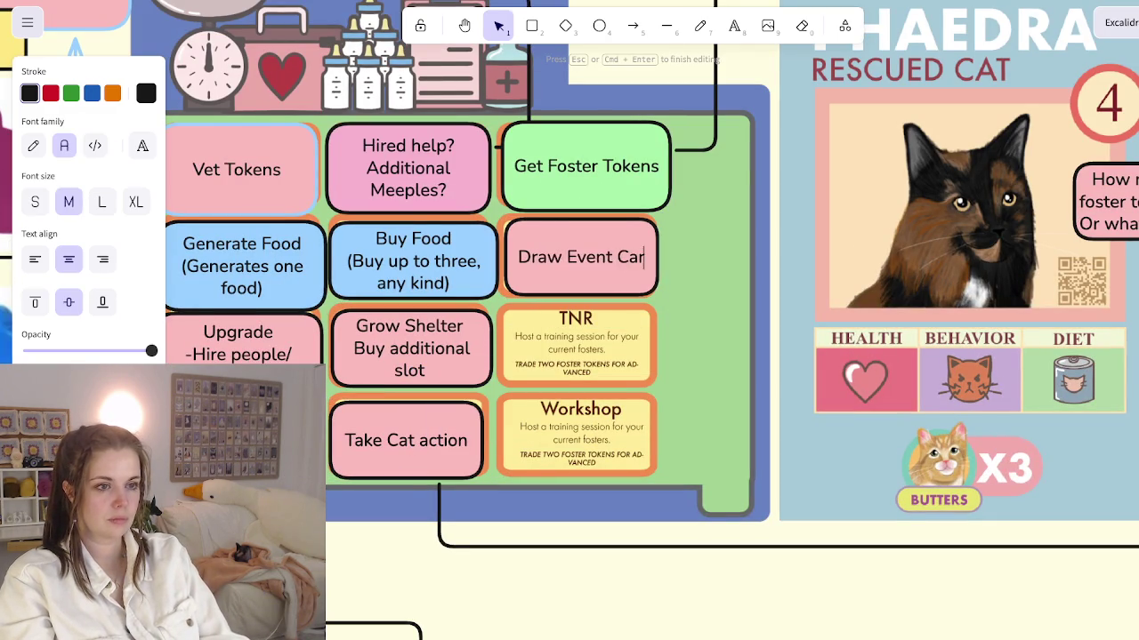
text(d? (Think if c)
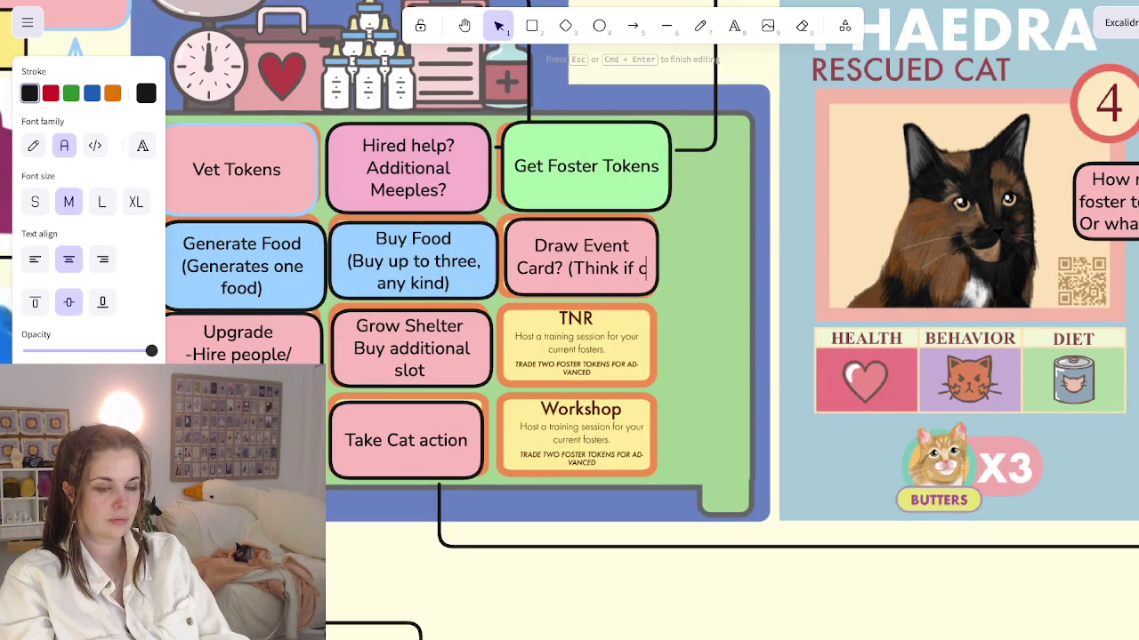
key(BackSpace)
key(BackSpace)
text(of cuter name for this))
Step: Fix the label spacing so it reads 'Draw EventCard? (Think of cuter name for this)'
key(Up)
key(Up)
key(Left)
key(Left)
key(BackSpace)
key(Left)
key(Left)
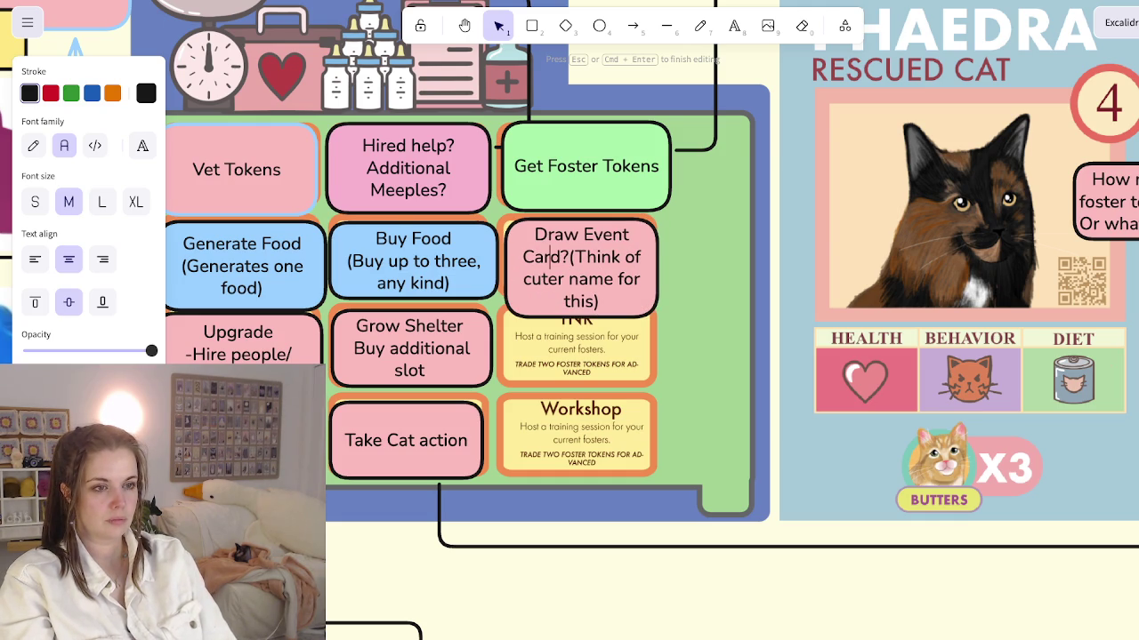
key(Left)
key(Left)
key(Left)
key(BackSpace)
key(Escape)
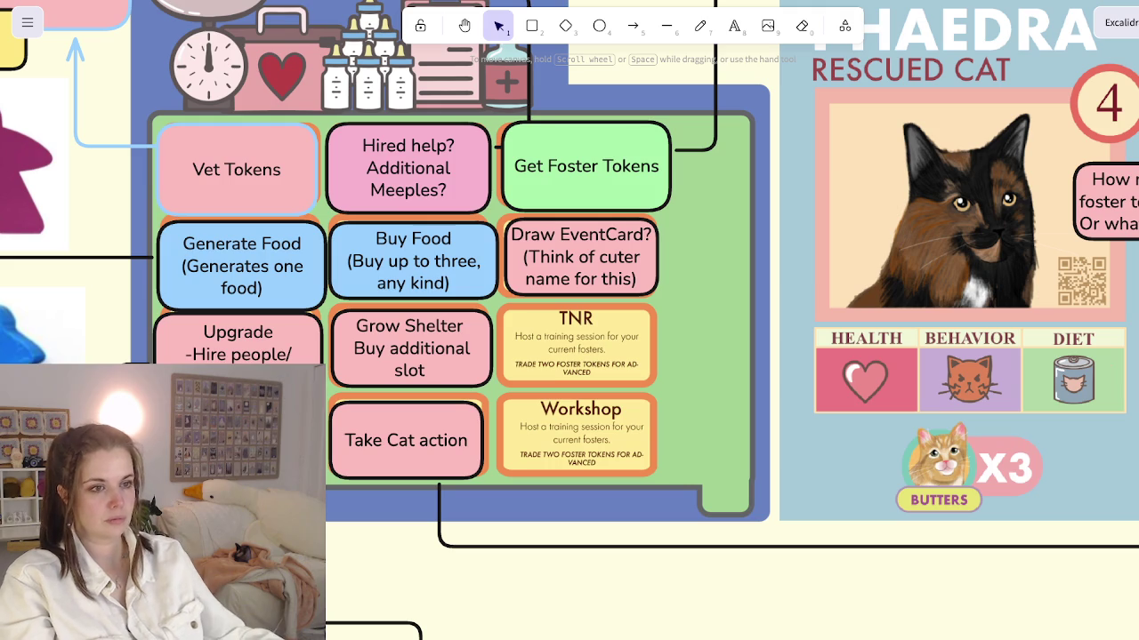
click(725, 498)
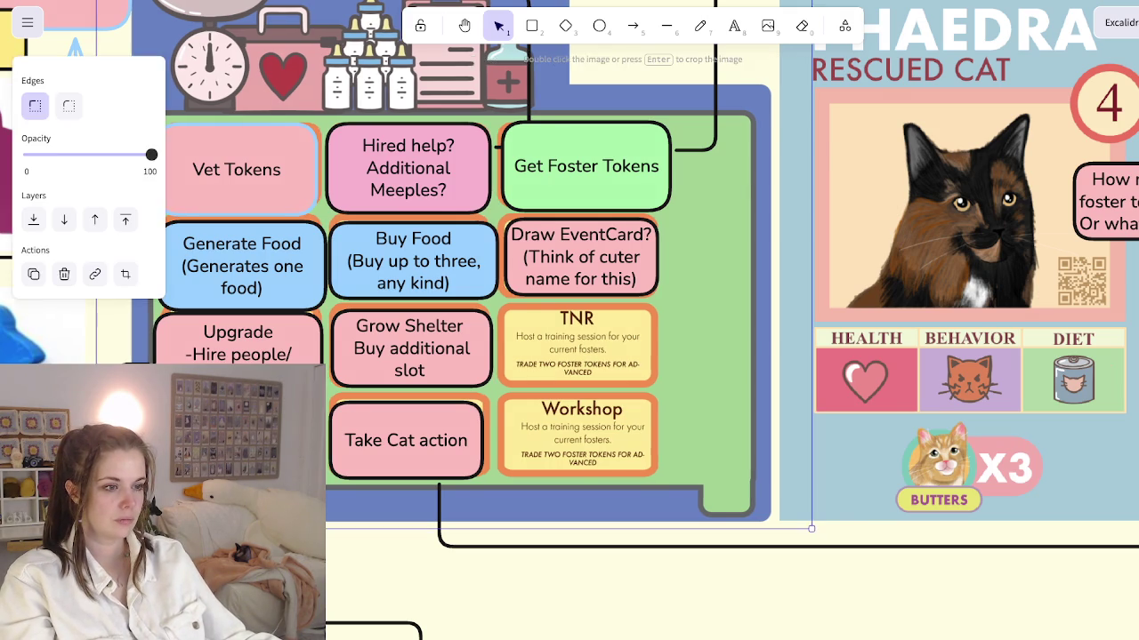
Step: Pan the canvas to the MVP notes on cat food, shiny cats and season cards
scroll(834, 476, down, 3)
scroll(834, 476, down, 3)
scroll(835, 476, right, 5)
scroll(834, 476, down, 5)
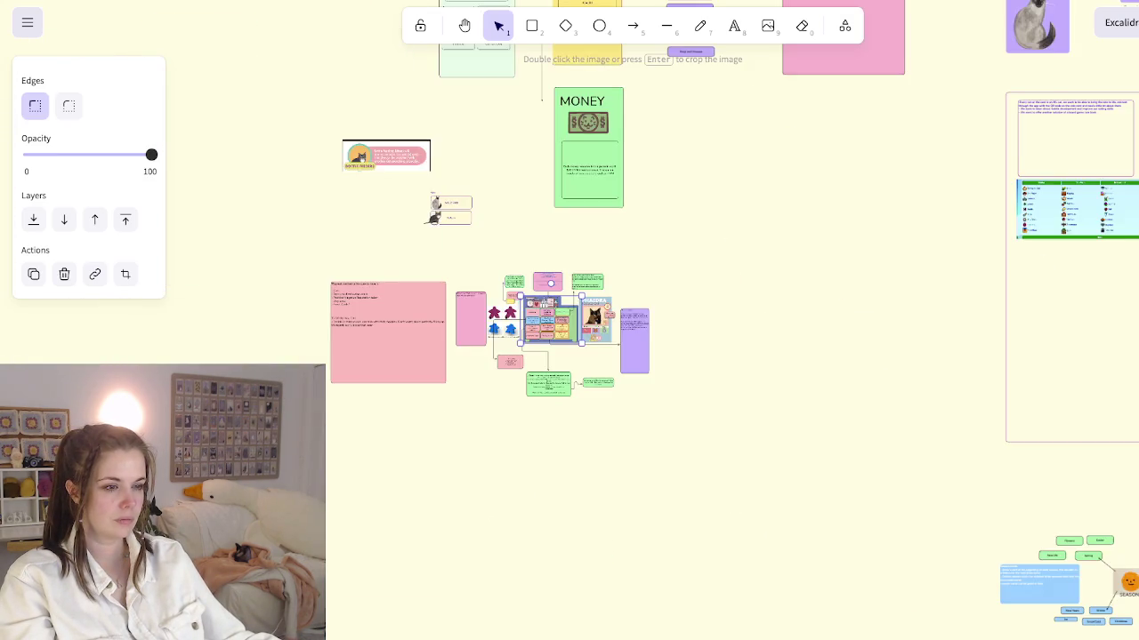
scroll(835, 476, right, 3)
scroll(835, 476, down, 2)
scroll(834, 475, down, 2)
ctrl+scroll(900, 443, up, 5)
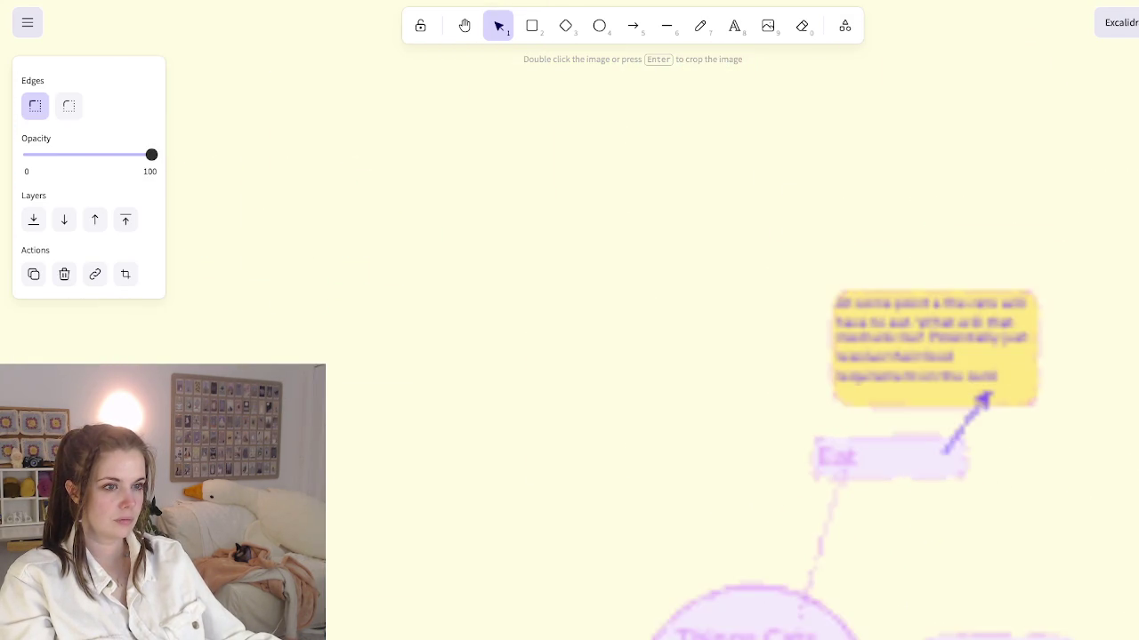
ctrl+scroll(900, 443, up, 5)
ctrl+scroll(900, 443, up, 2)
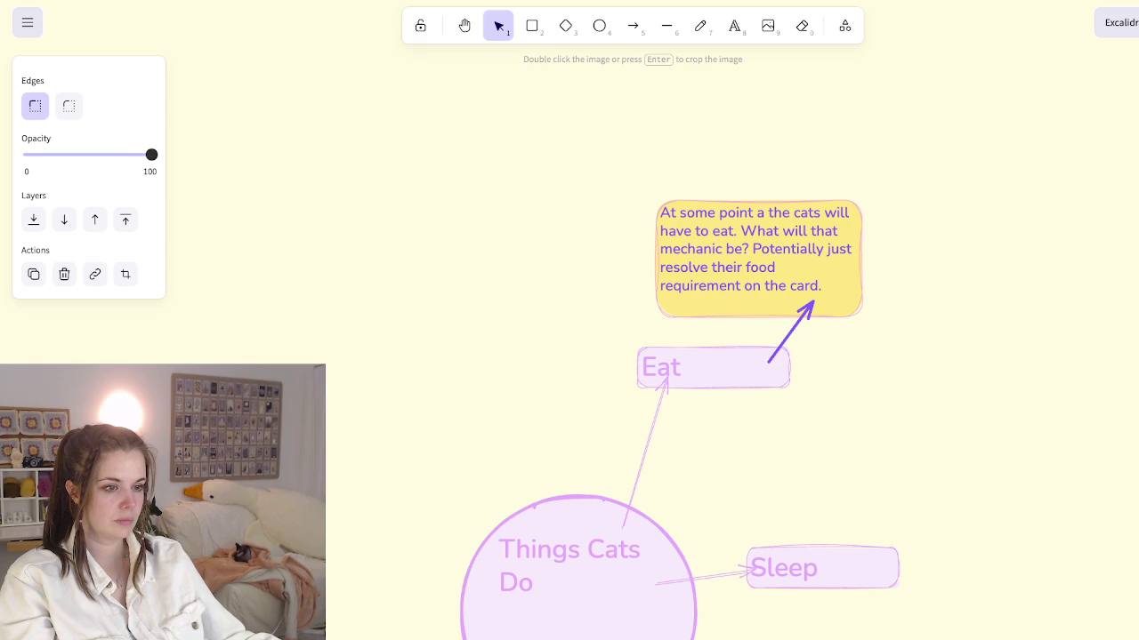
scroll(900, 443, down, 3)
scroll(900, 443, down, 3)
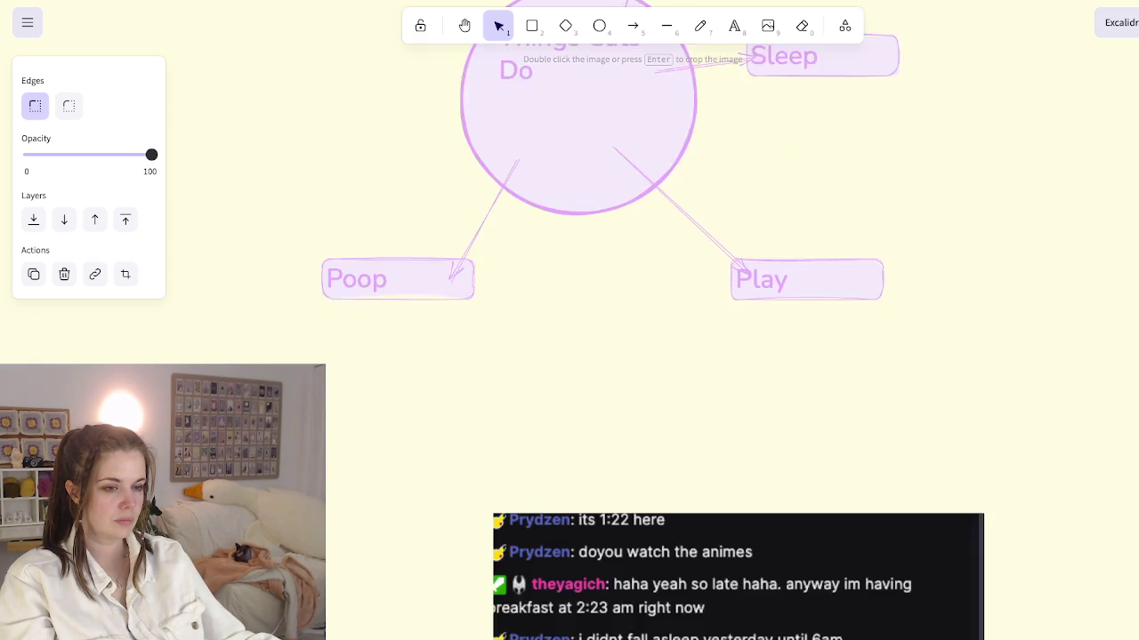
scroll(900, 443, down, 1)
scroll(900, 443, down, 3)
scroll(900, 443, down, 3)
ctrl+scroll(901, 443, down, 3)
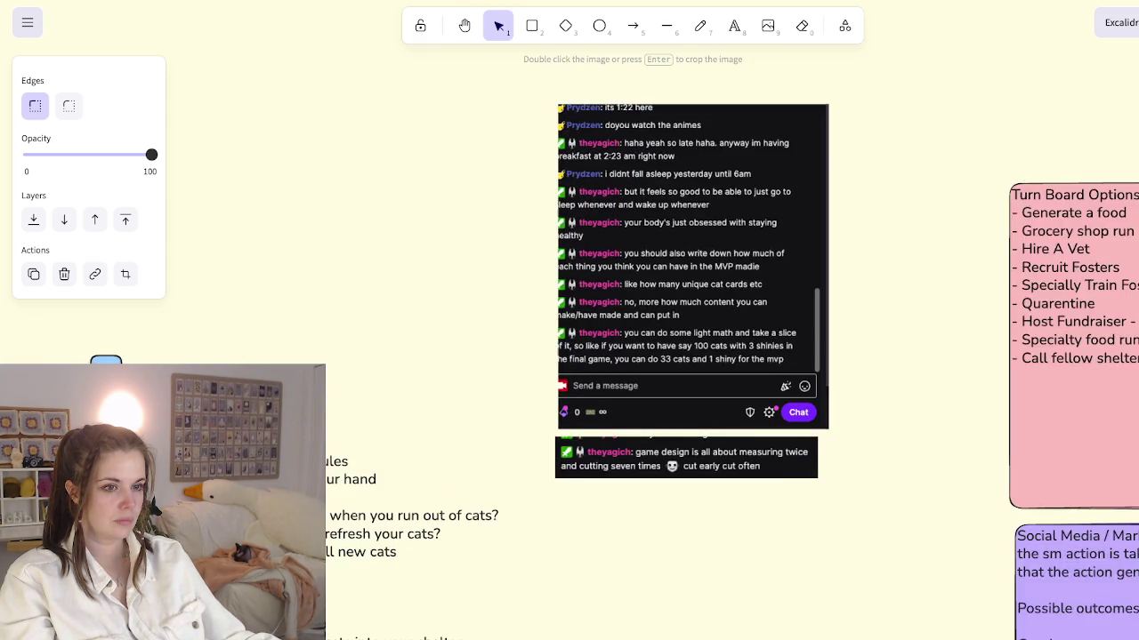
scroll(901, 443, left, 2)
scroll(900, 443, left, 3)
scroll(900, 443, down, 2)
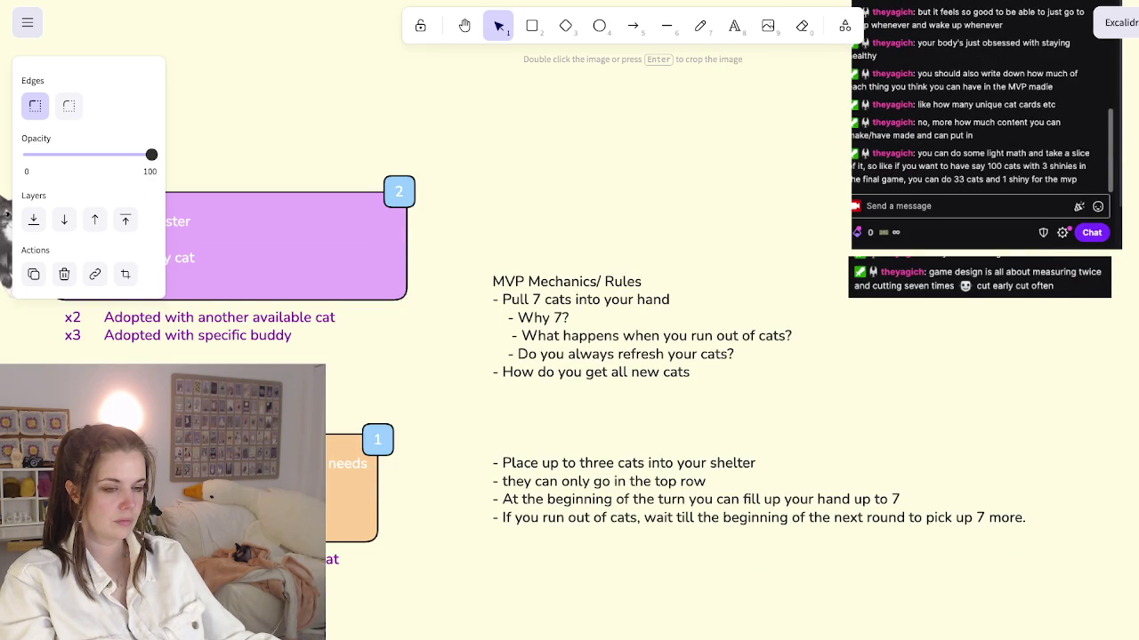
scroll(569, 355, down, 2)
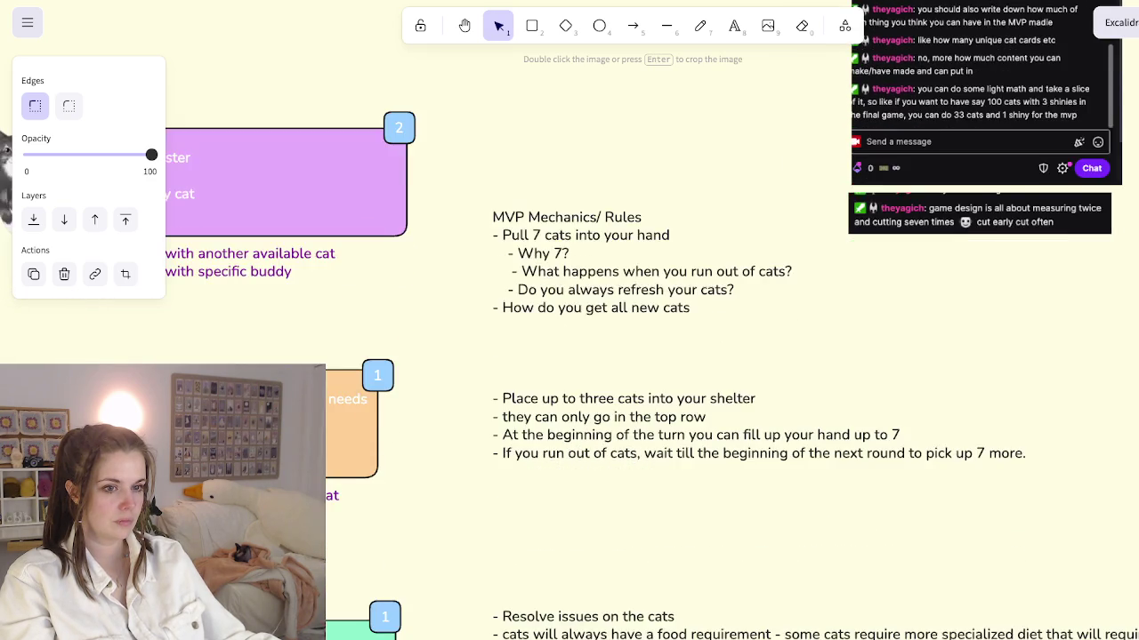
scroll(569, 356, left, 2)
scroll(569, 356, left, 3)
scroll(569, 356, left, 1)
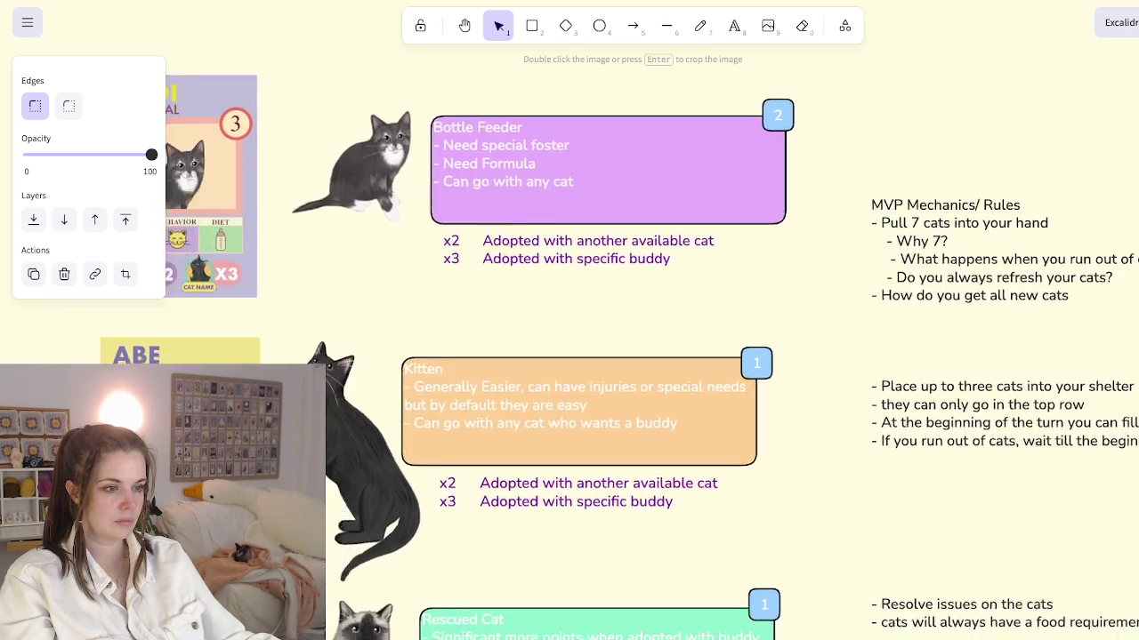
scroll(570, 356, left, 2)
scroll(570, 356, down, 1)
scroll(570, 355, down, 4)
scroll(570, 355, right, 6)
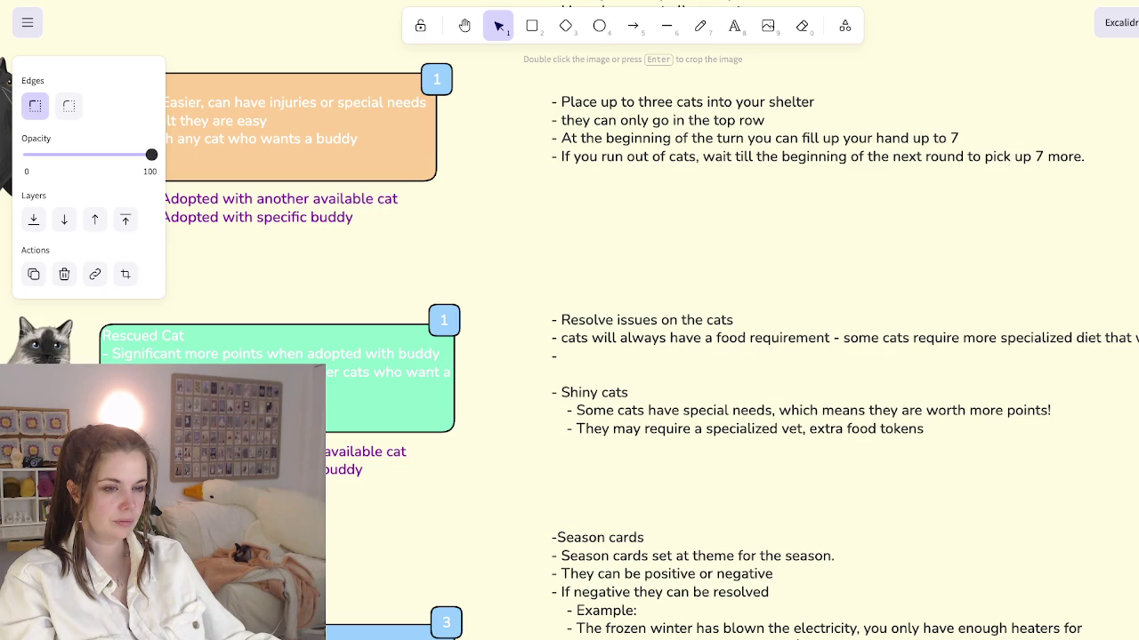
scroll(570, 320, right, 2)
scroll(570, 320, down, 1)
scroll(569, 321, down, 3)
scroll(570, 321, right, 3)
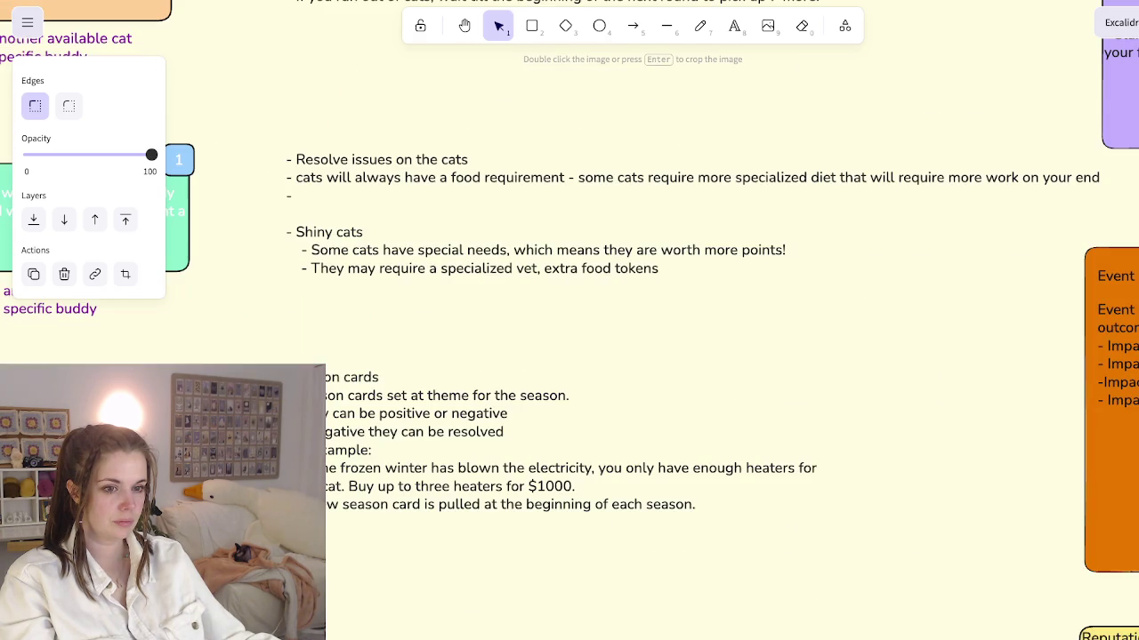
scroll(569, 320, down, 1)
scroll(570, 320, left, 1)
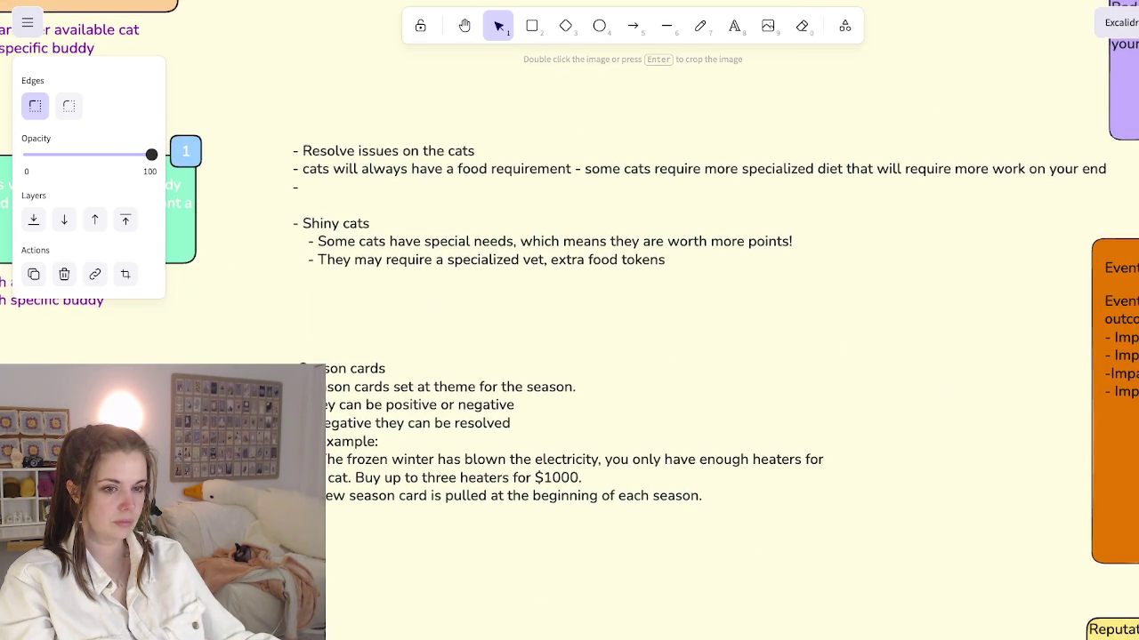
scroll(570, 321, left, 1)
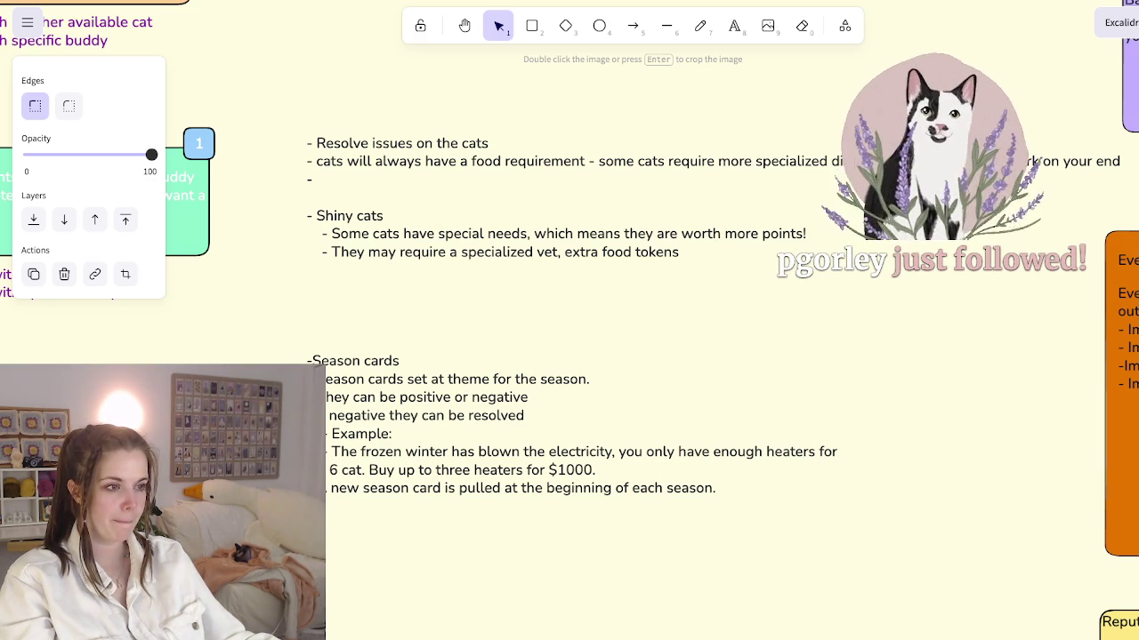
scroll(570, 320, down, 3)
scroll(570, 320, right, 4)
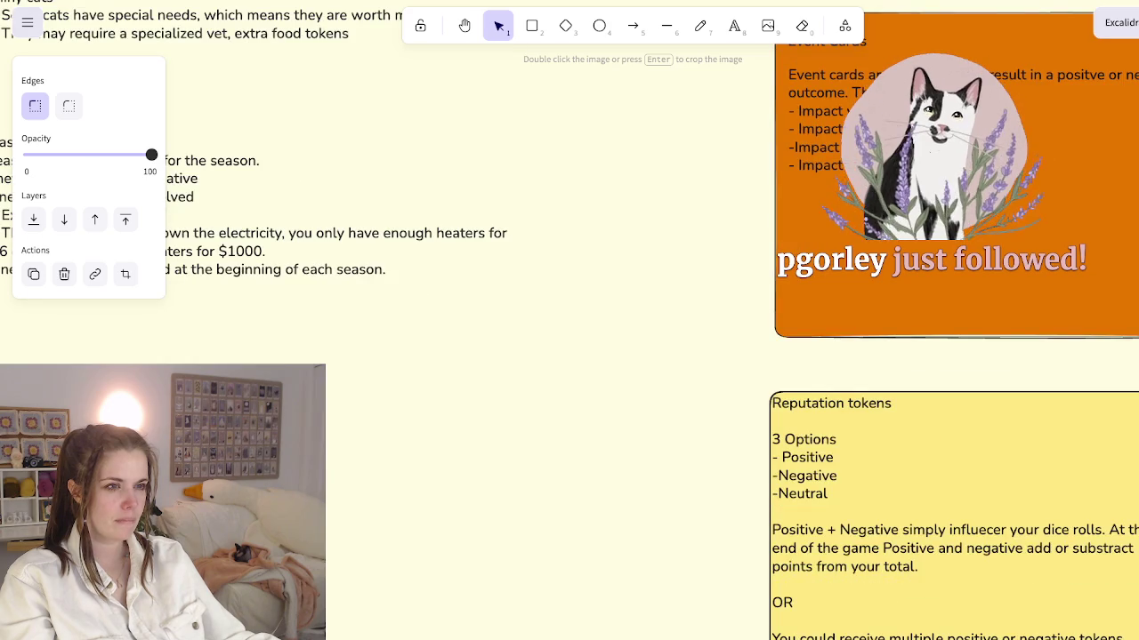
scroll(570, 320, up, 1)
scroll(569, 321, up, 2)
scroll(569, 320, right, 1)
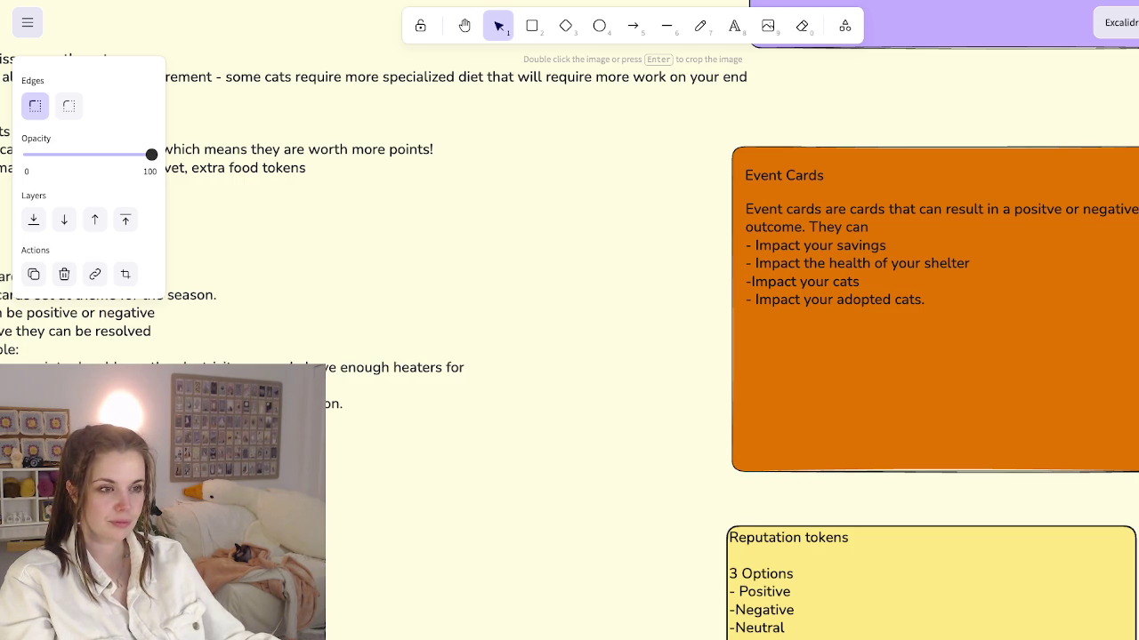
scroll(570, 320, down, 3)
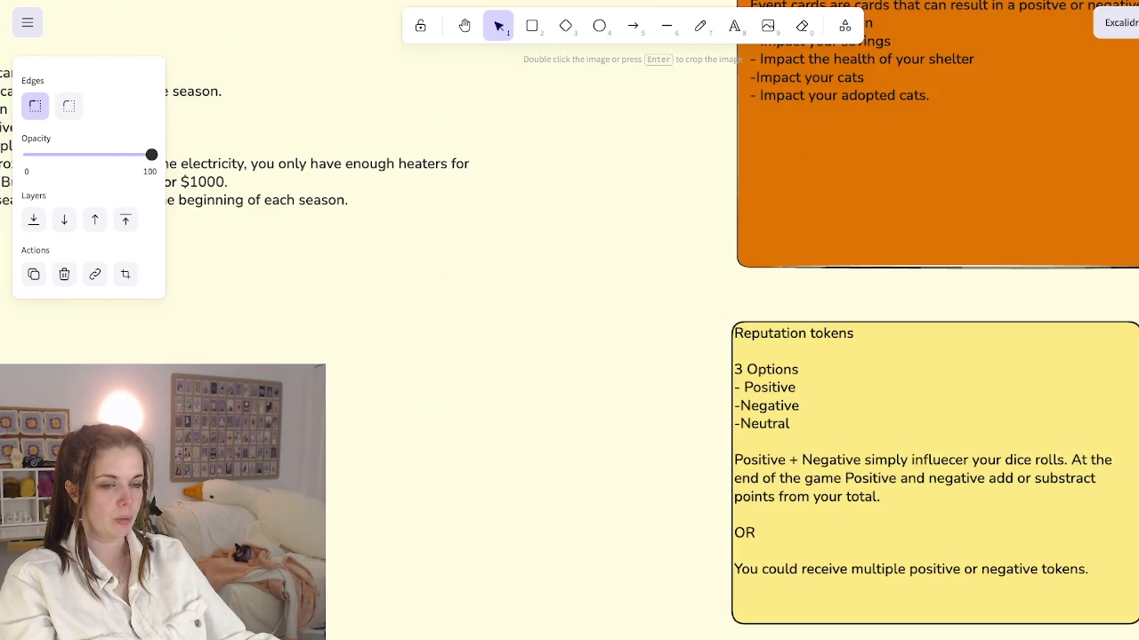
scroll(774, 320, up, 1)
scroll(774, 320, up, 2)
scroll(774, 320, up, 3)
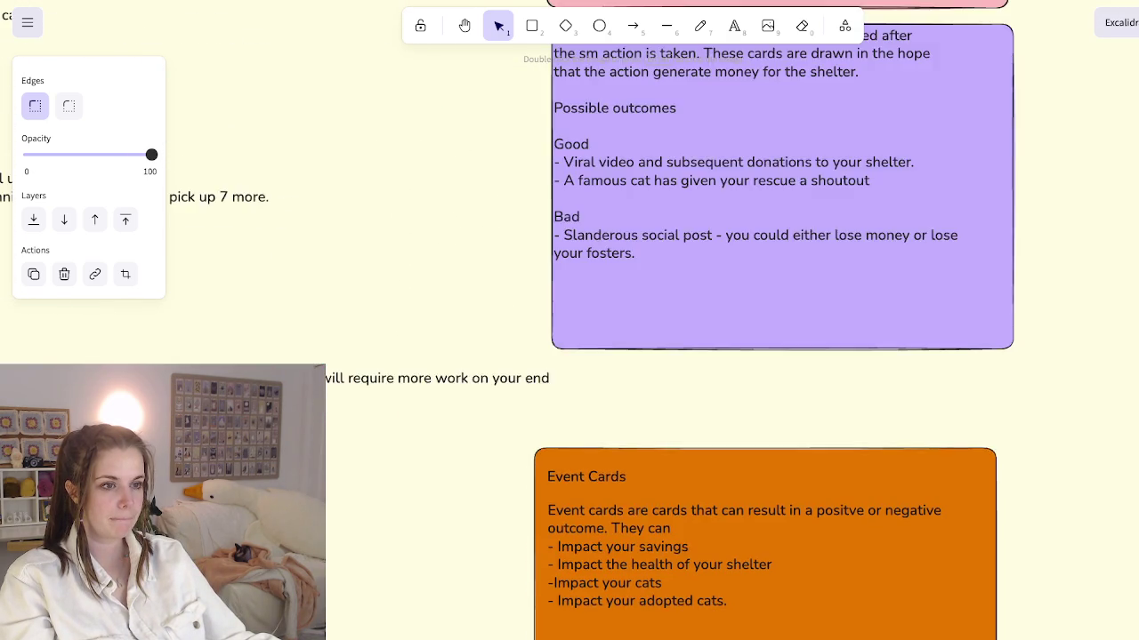
scroll(774, 320, up, 2)
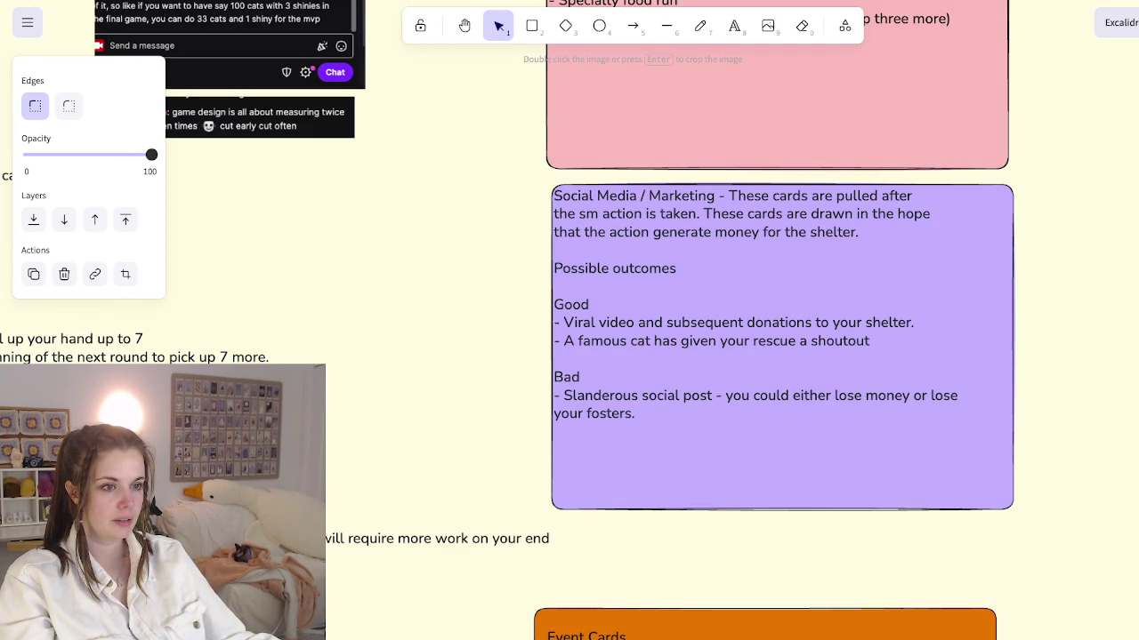
scroll(774, 320, up, 1)
scroll(774, 320, up, 2)
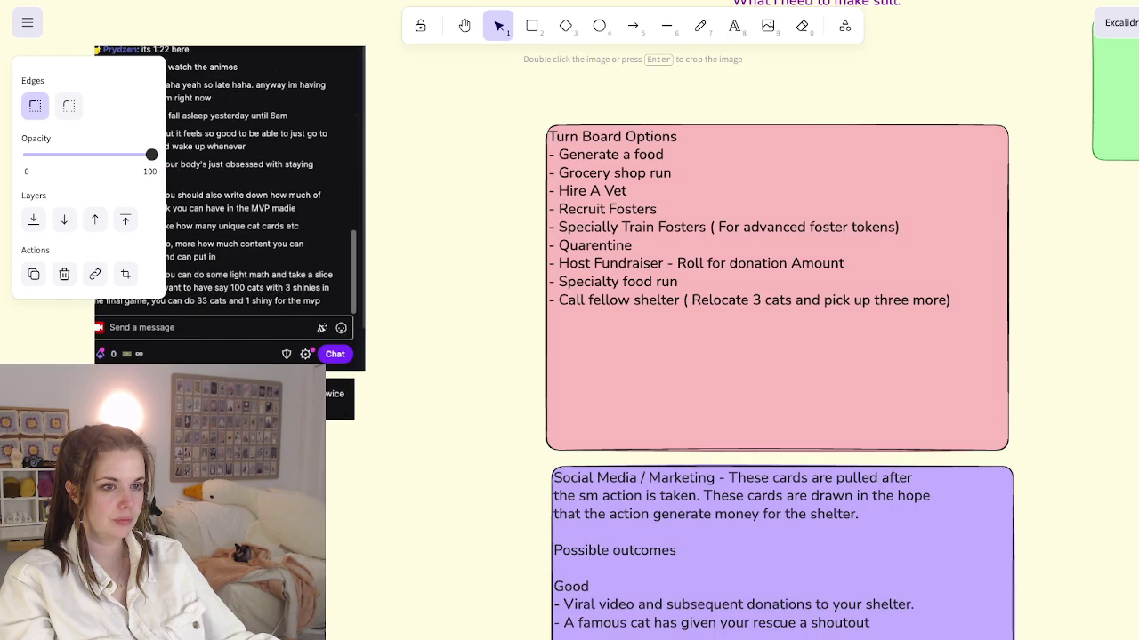
scroll(773, 320, up, 1)
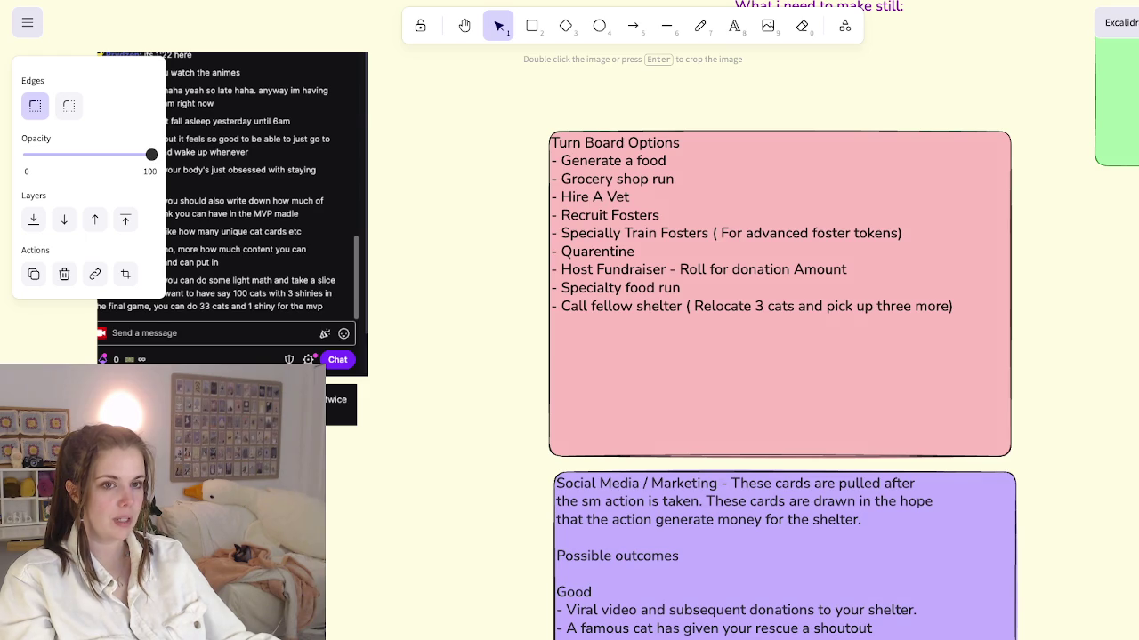
scroll(774, 320, down, 10)
scroll(774, 320, up, 2)
scroll(569, 320, left, 5)
scroll(570, 321, left, 5)
scroll(569, 320, left, 5)
scroll(569, 320, up, 5)
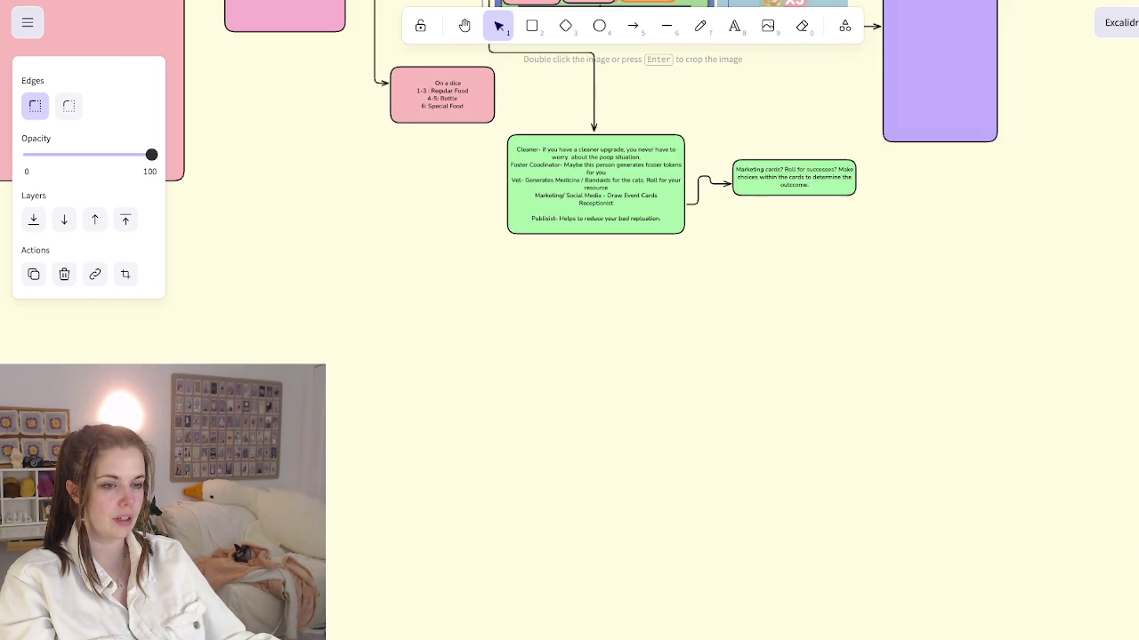
Step: Duplicate the Draw EventCard? tile down onto the TNR slot of the green action board
scroll(569, 320, up, 3)
scroll(569, 320, up, 5)
scroll(569, 321, up, 5)
scroll(569, 320, up, 2)
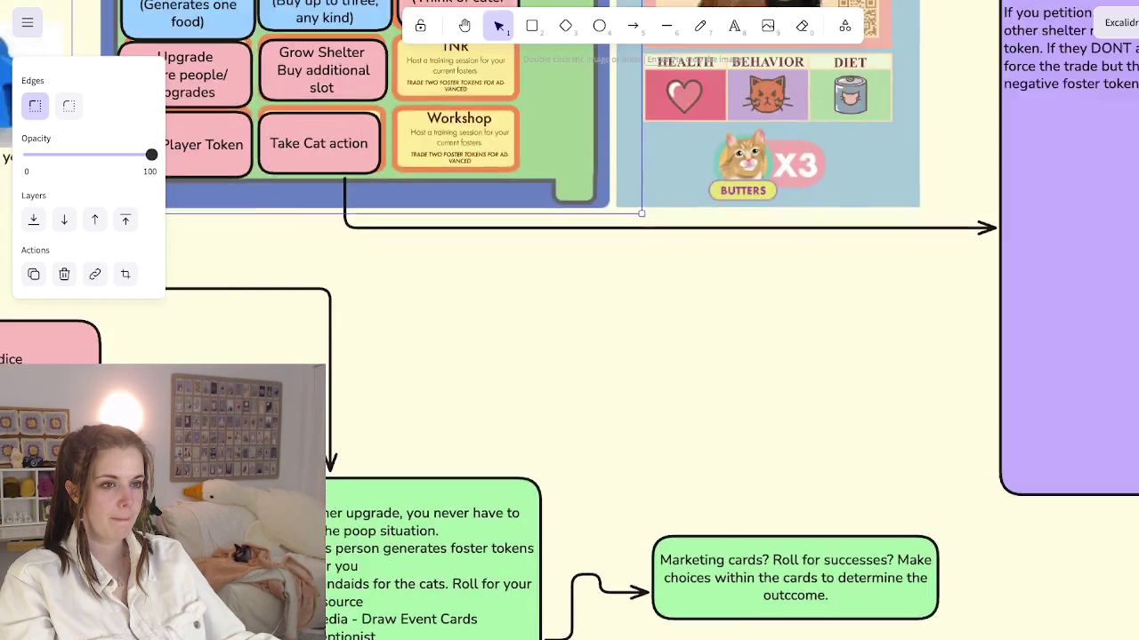
scroll(569, 321, down, 3)
scroll(570, 320, up, 3)
scroll(569, 320, up, 2)
scroll(569, 320, up, 2)
scroll(569, 321, left, 2)
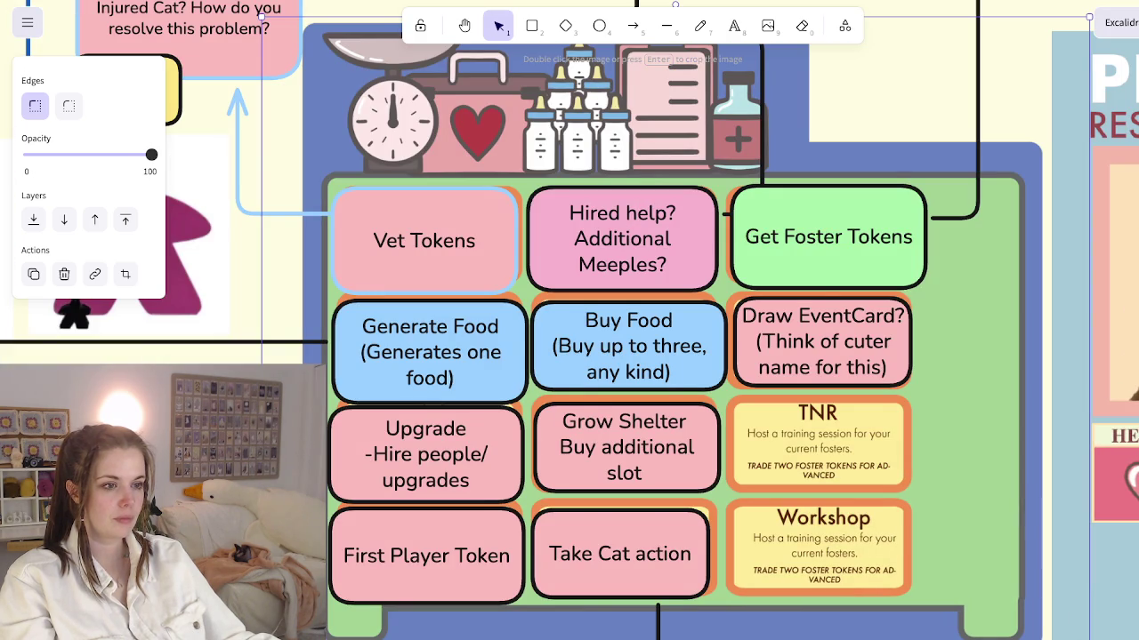
click(823, 356)
mouse_move(823, 355)
mouse_down()
mouse_move(846, 446)
mouse_move(817, 446)
mouse_up()
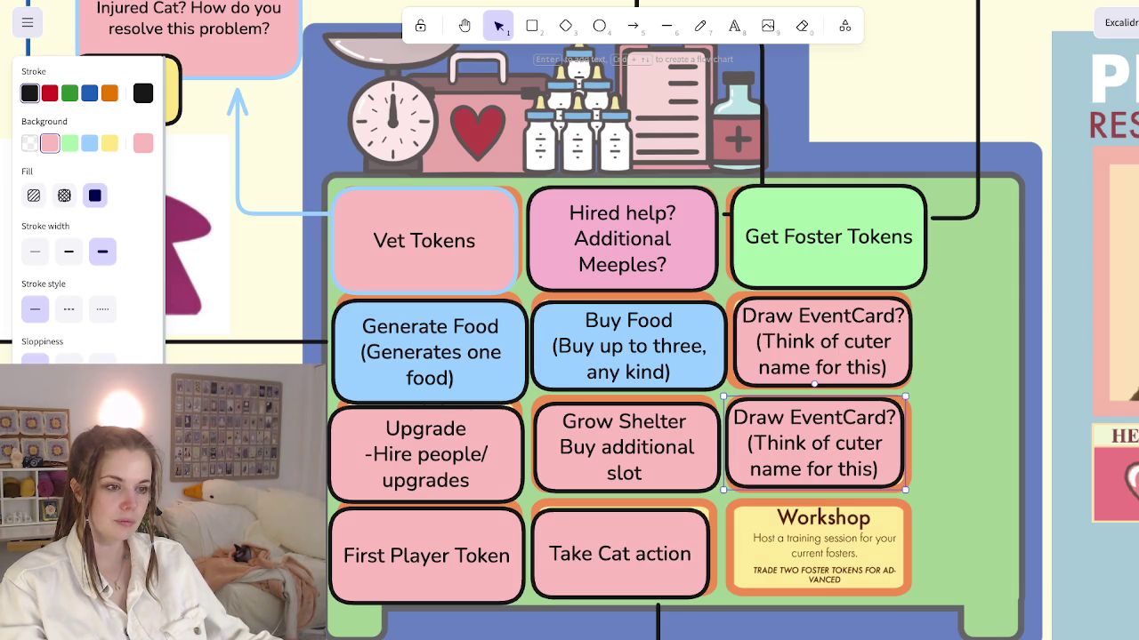
Step: Change the copied tile's text to 'Host Fundraiser' with '(Roll for dollar amount)' on a second line
key(Return)
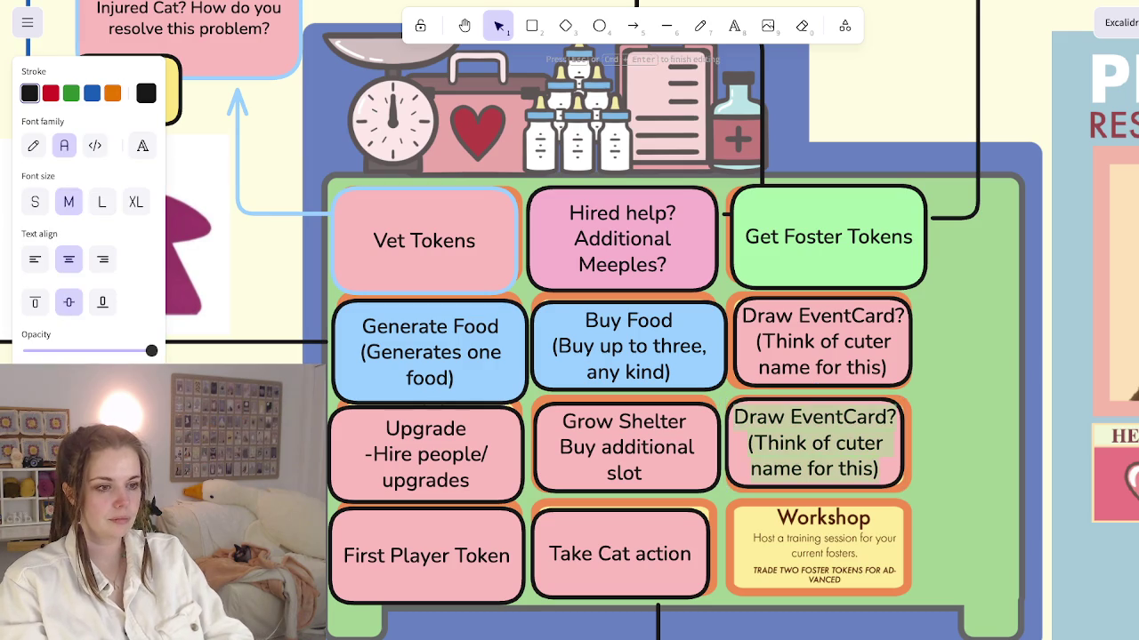
text(Host Fundraiser)
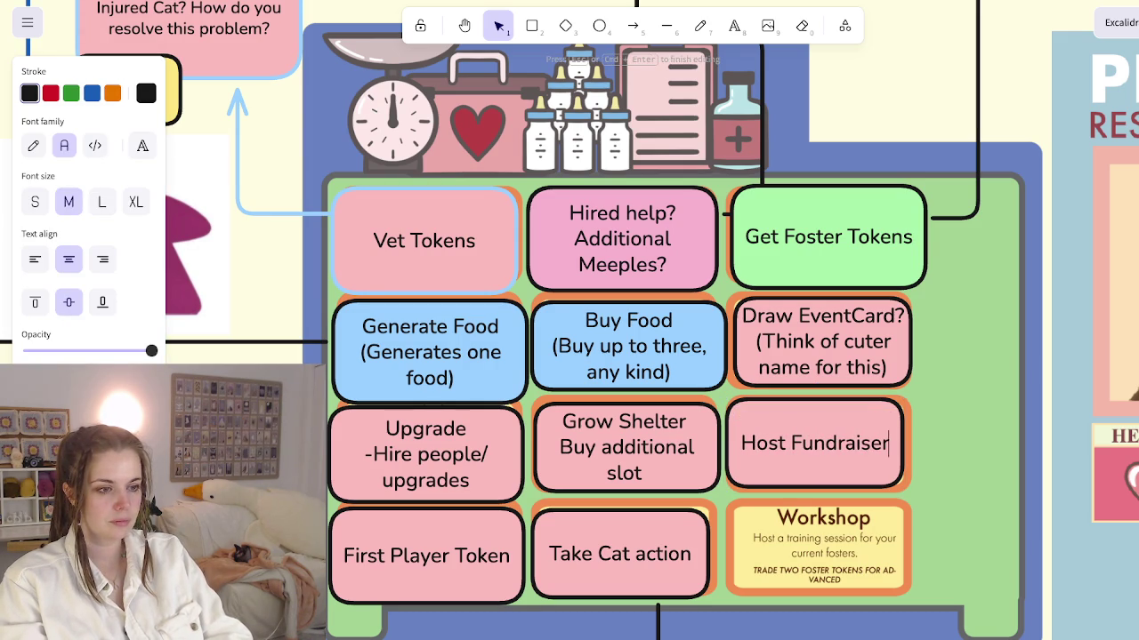
key(Return)
text((Roll for dollar amount))
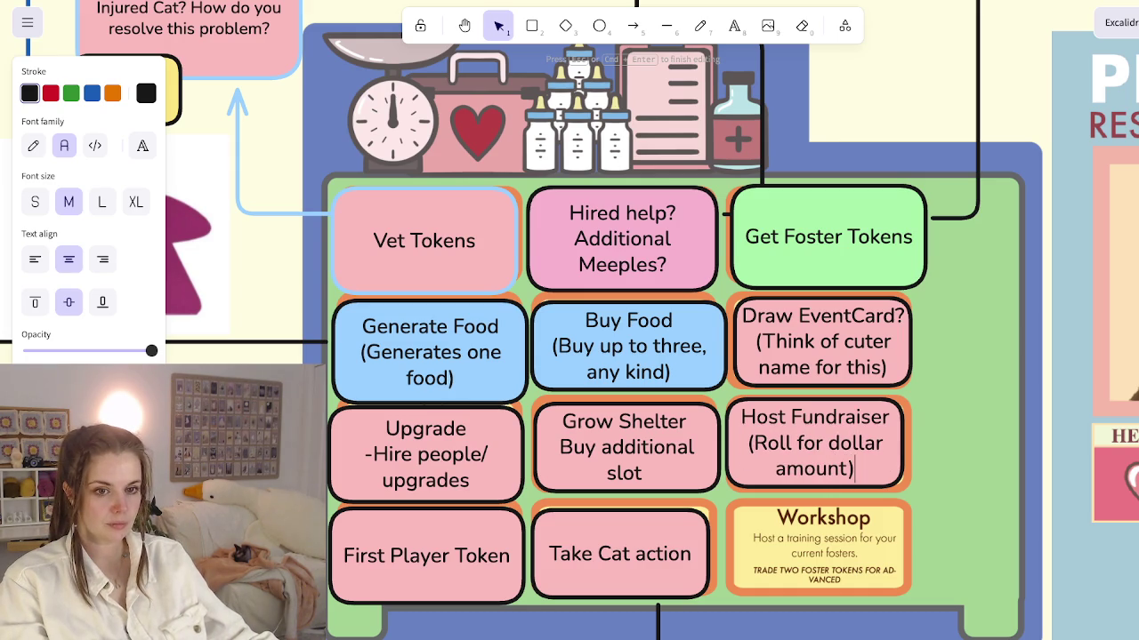
key(Escape)
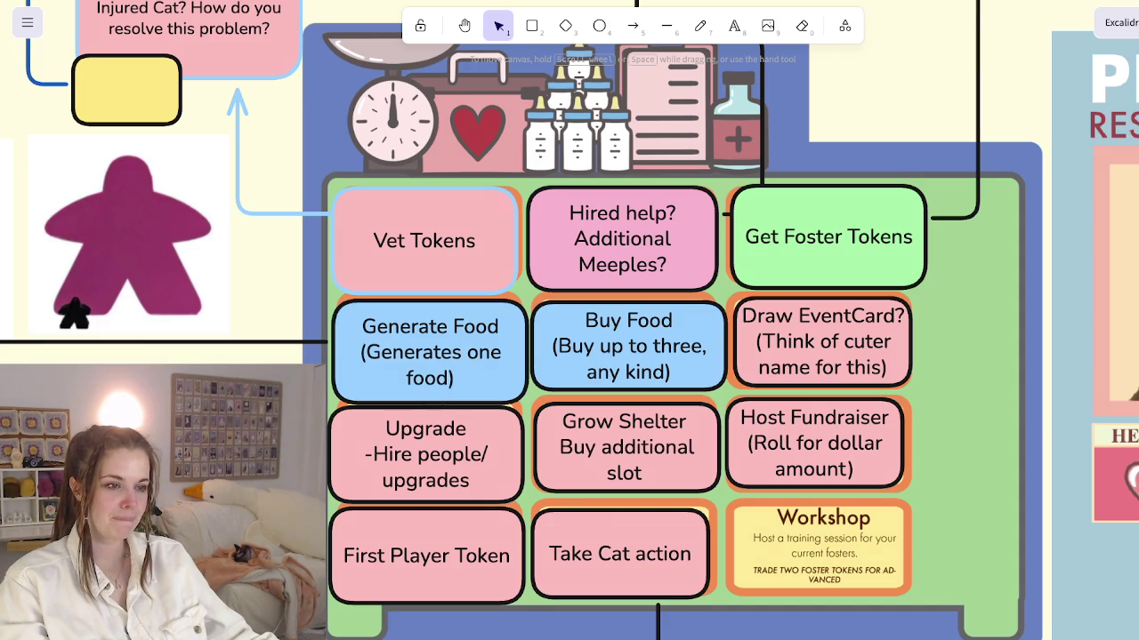
Step: Remove the accidental extra Host Fundraiser copy placed over the Workshop tile
click(814, 443)
drag(814, 443, 821, 546)
double_click(841, 546)
key(BackSpace)
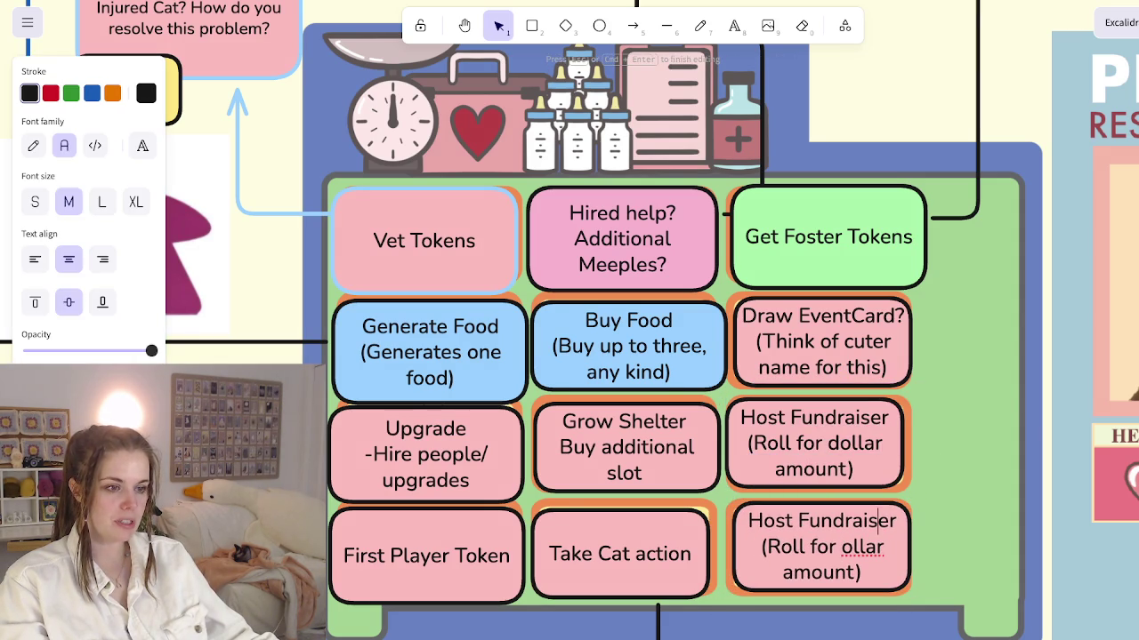
key(Escape)
key(Delete)
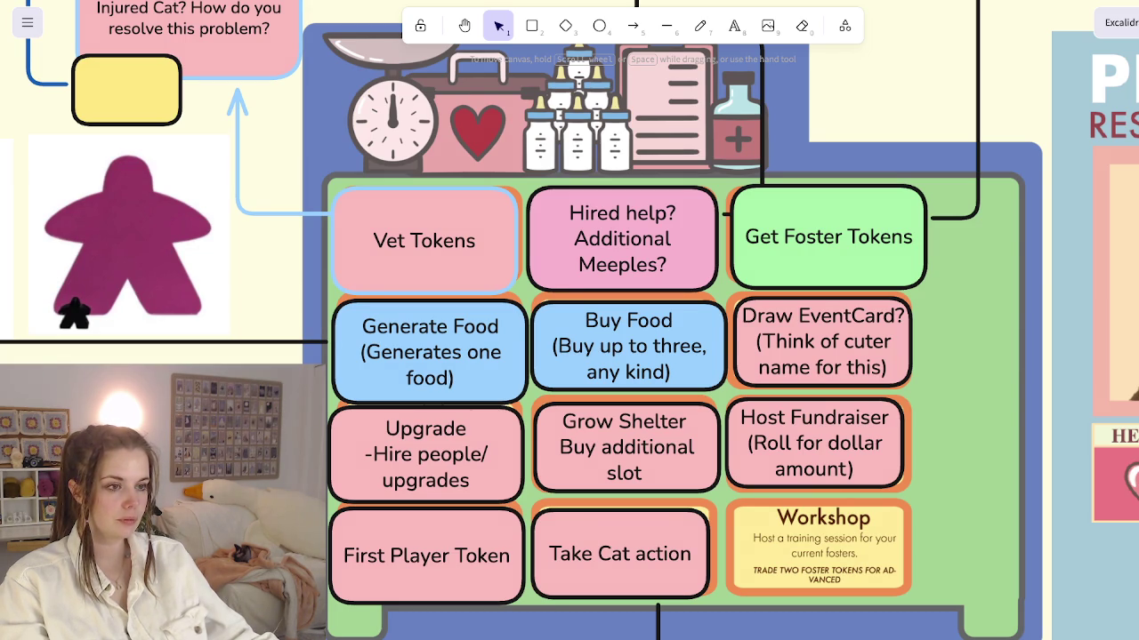
scroll(837, 332, down, 2)
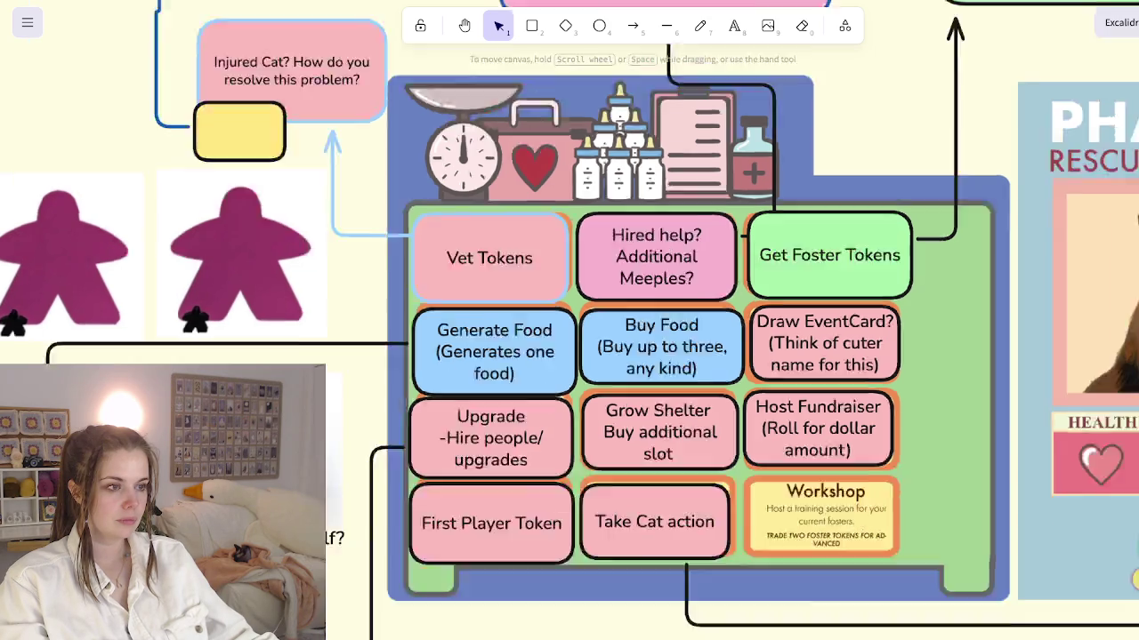
scroll(837, 332, down, 3)
scroll(569, 320, down, 1)
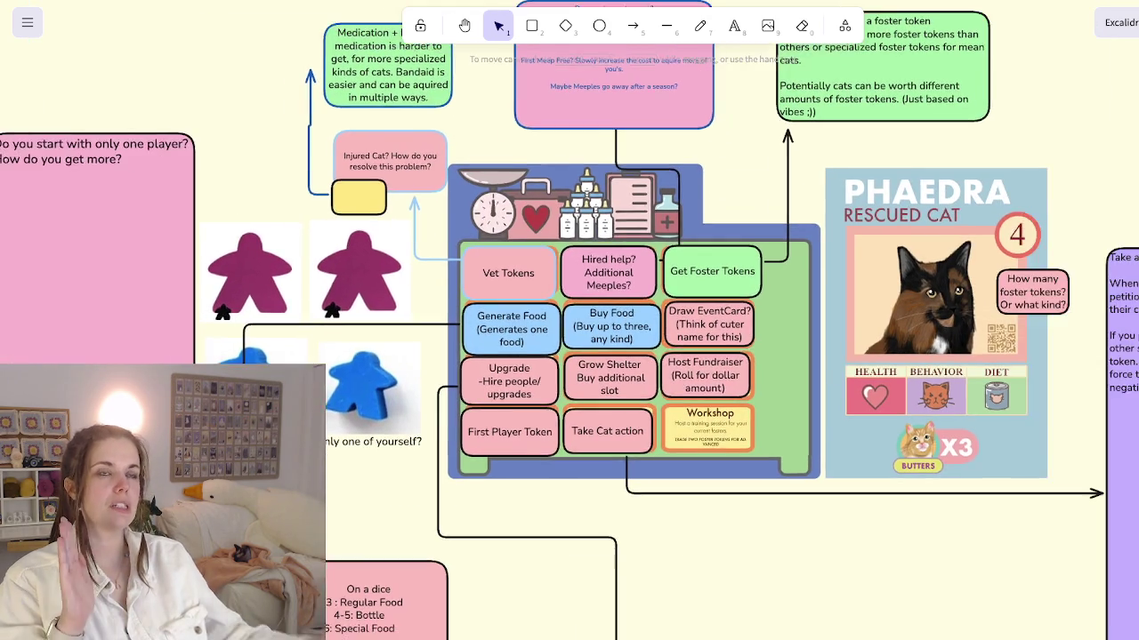
scroll(569, 321, up, 1)
scroll(570, 320, down, 2)
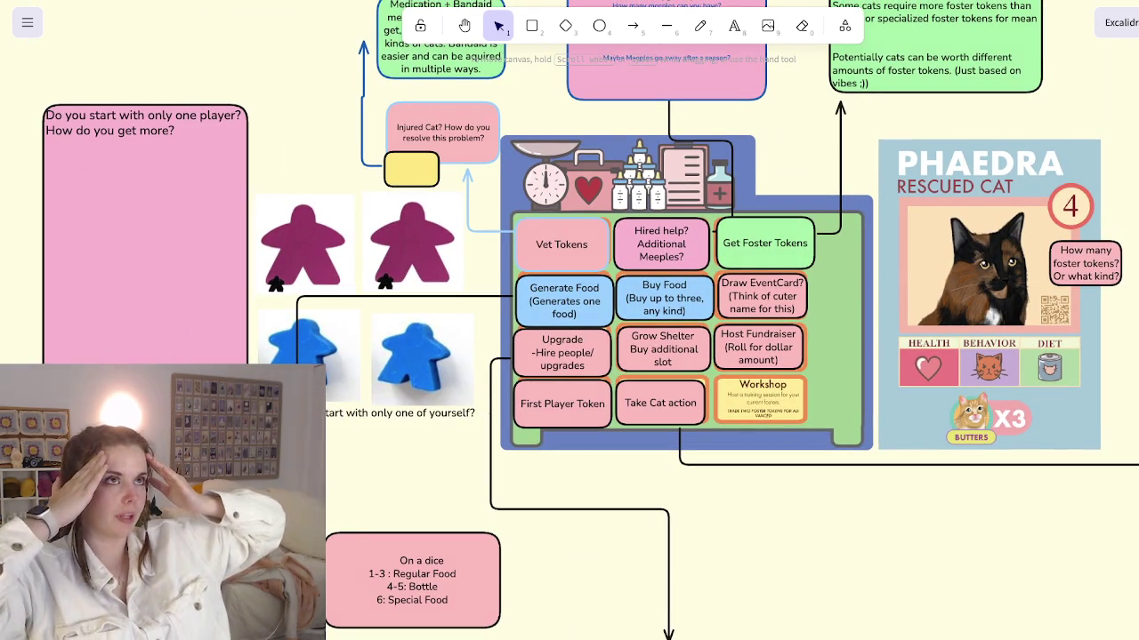